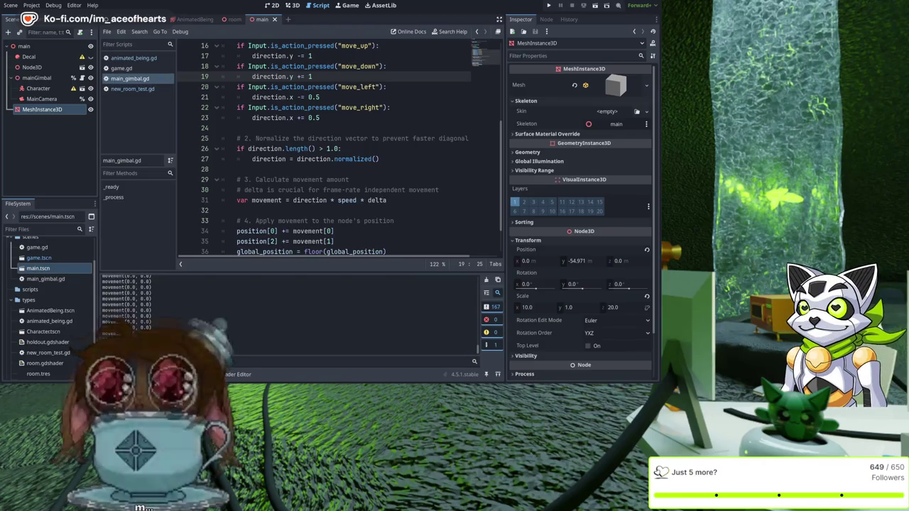
- Look over the Game scene in 3D, then return to main_gimbal.gd at lines 31–32
click(27, 19)
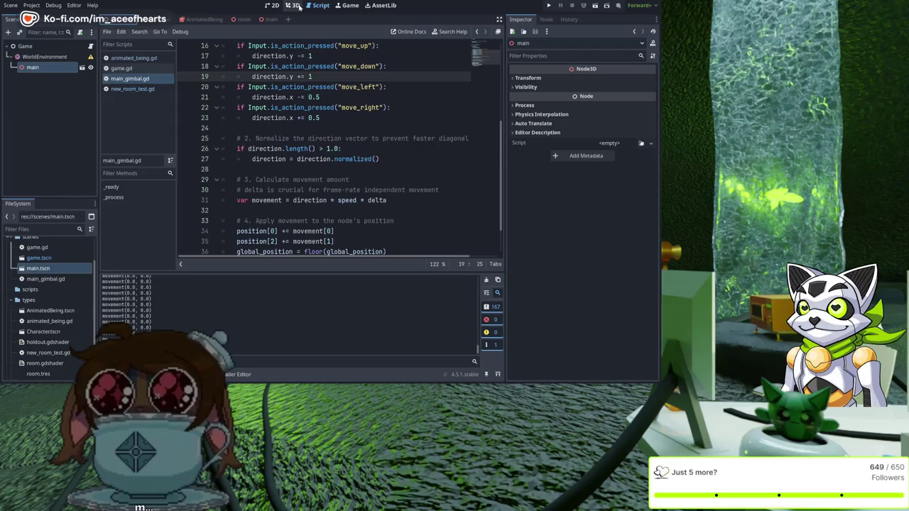
click(291, 5)
scroll(104, 215, down, 5)
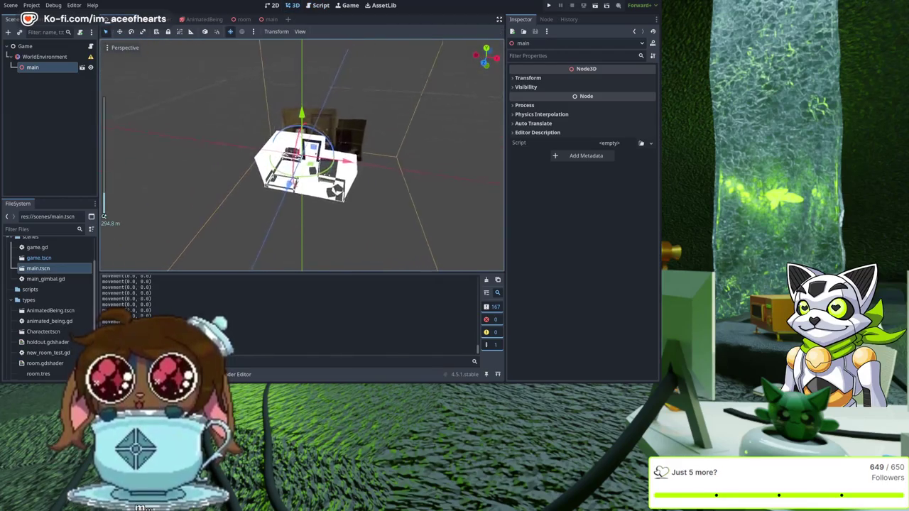
scroll(234, 34, up, 3)
click(269, 19)
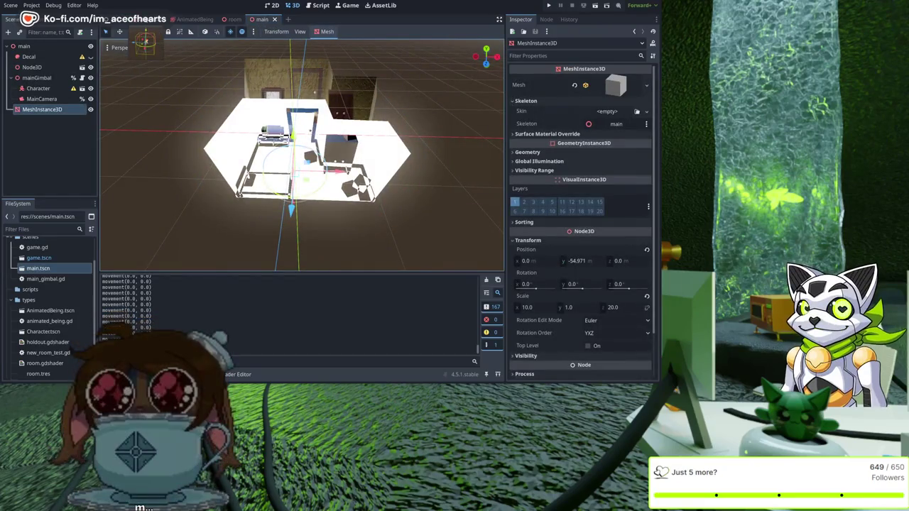
click(321, 5)
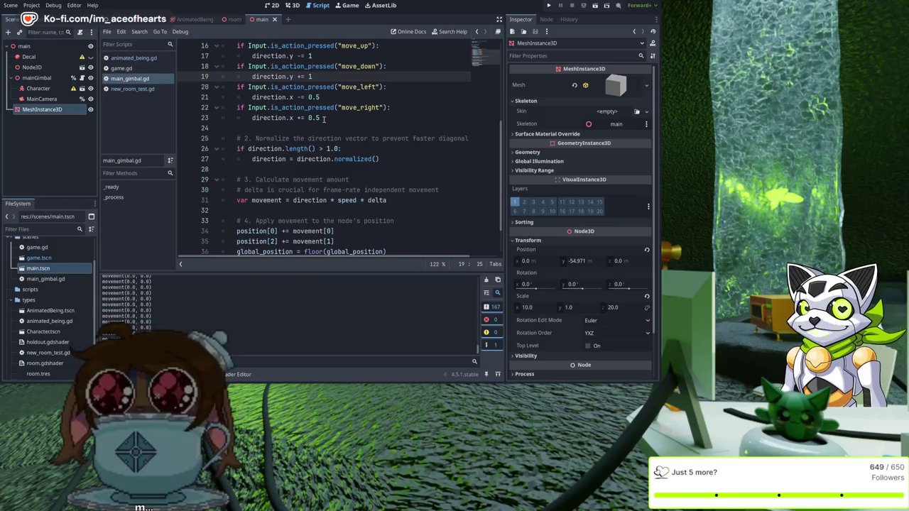
scroll(286, 158, down, 2)
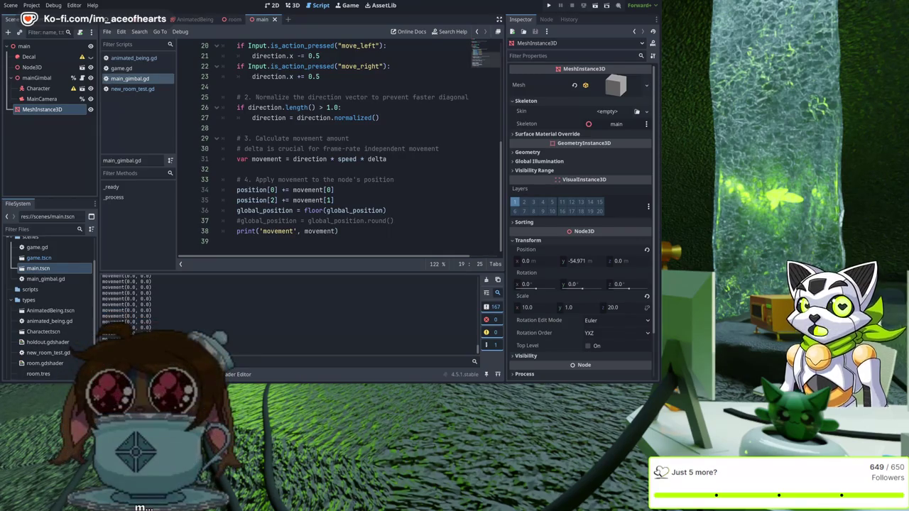
click(387, 159)
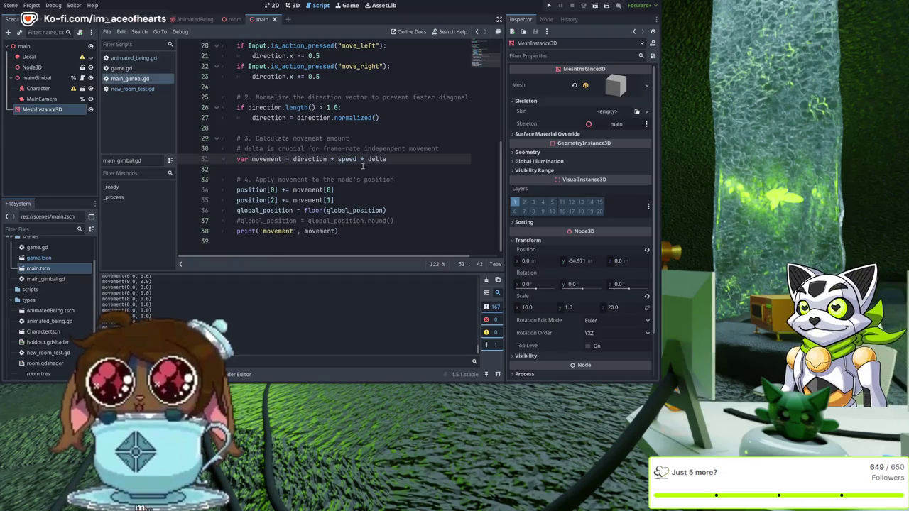
click(364, 168)
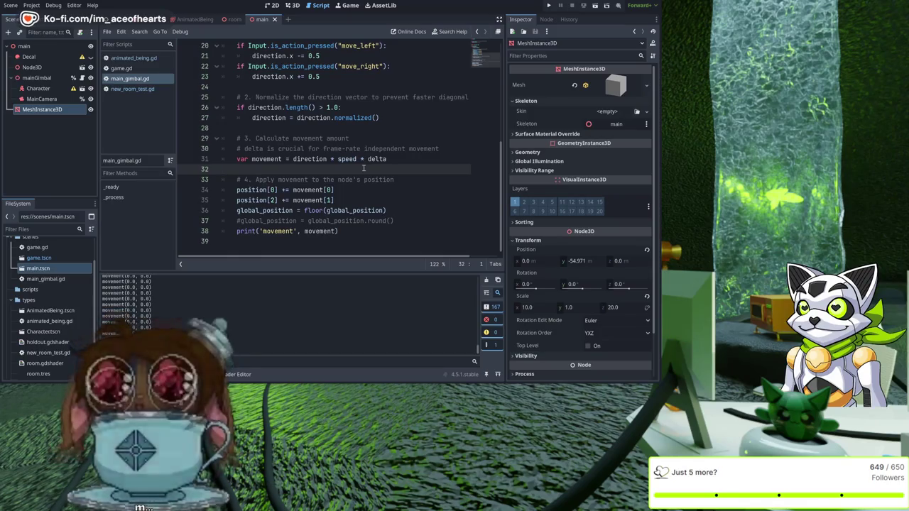
- Create a new scene with a Node2D root and show it in the 2D workspace
click(288, 19)
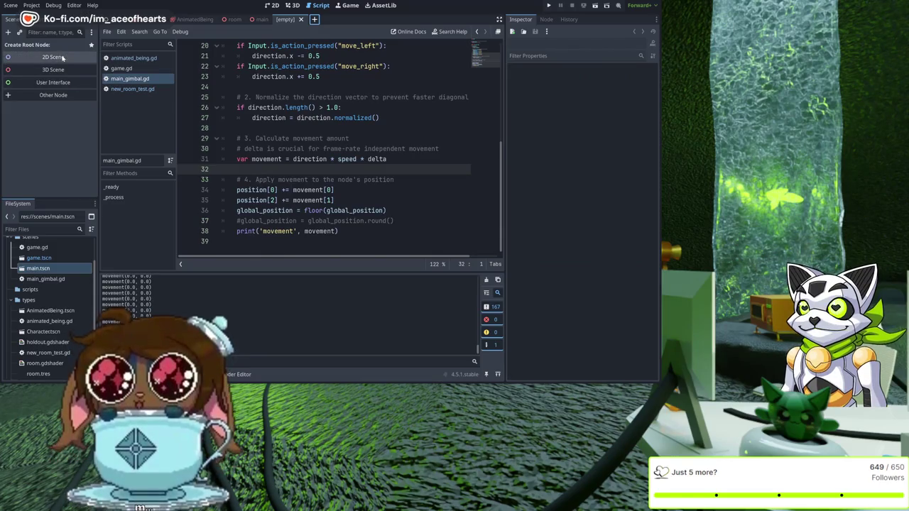
click(63, 57)
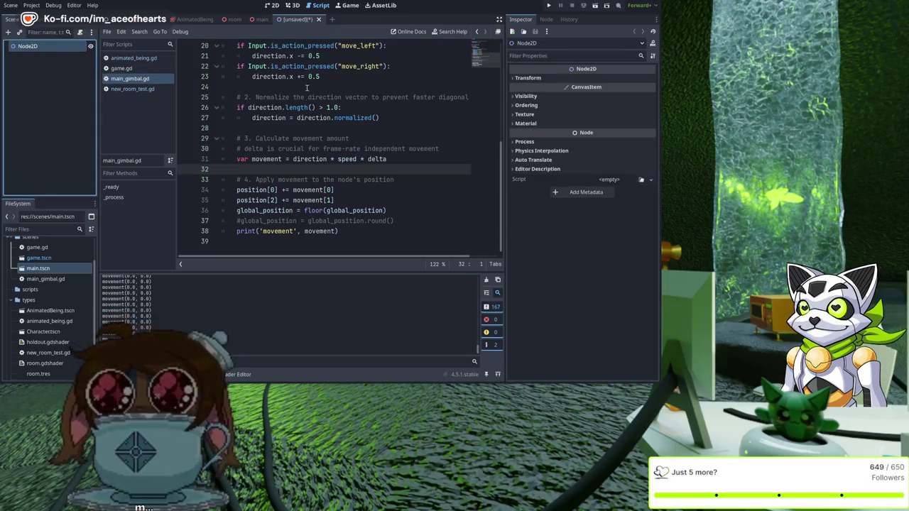
click(278, 7)
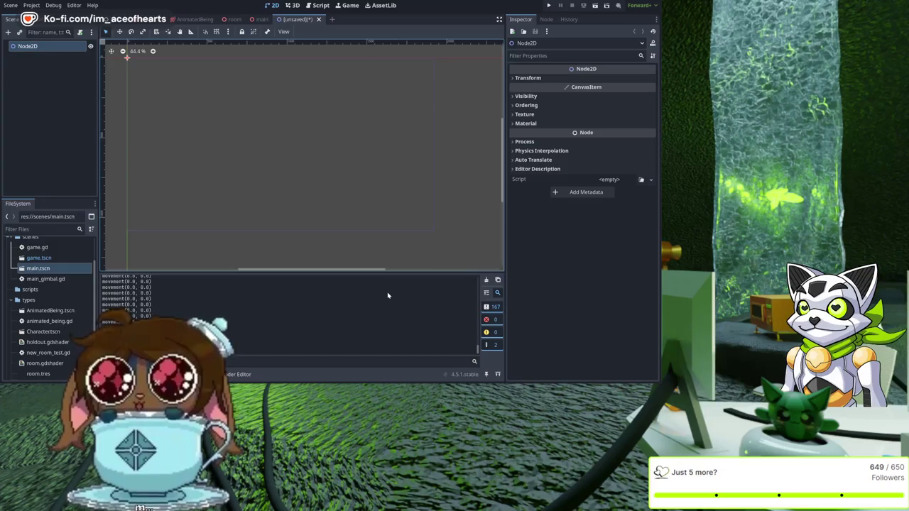
- Save the new Node2D scene as inventory.tscn in the types folder
key(ctrl+s)
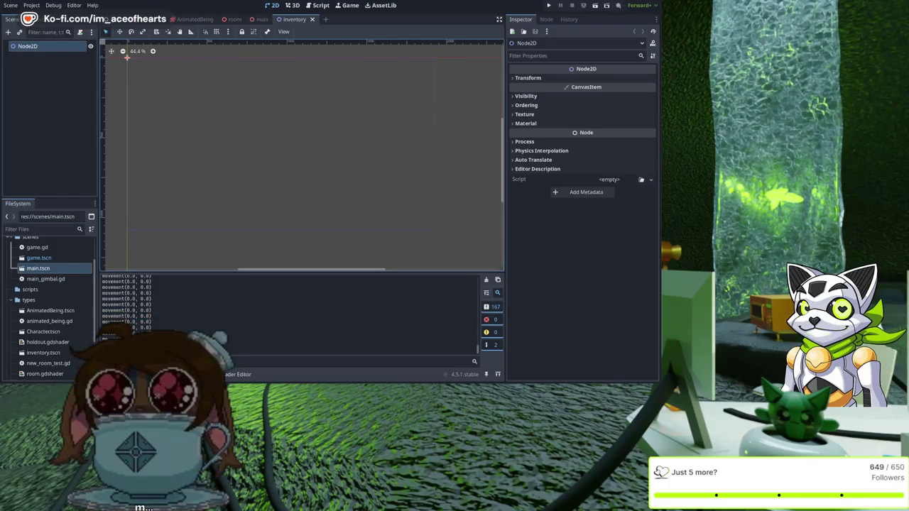
- Save the inventory scene and expand res://data/images/ui in the FileSystem dock
key(ctrl+s)
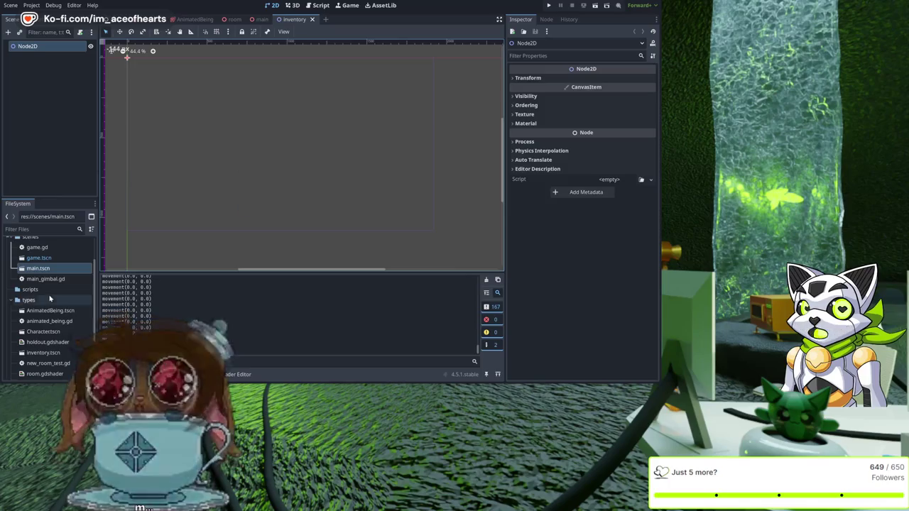
scroll(50, 300, up, 3)
click(15, 264)
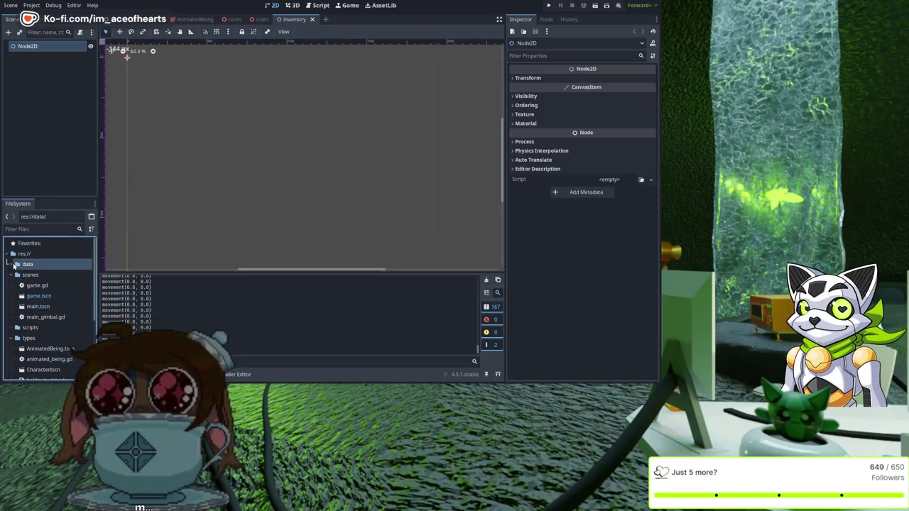
click(14, 264)
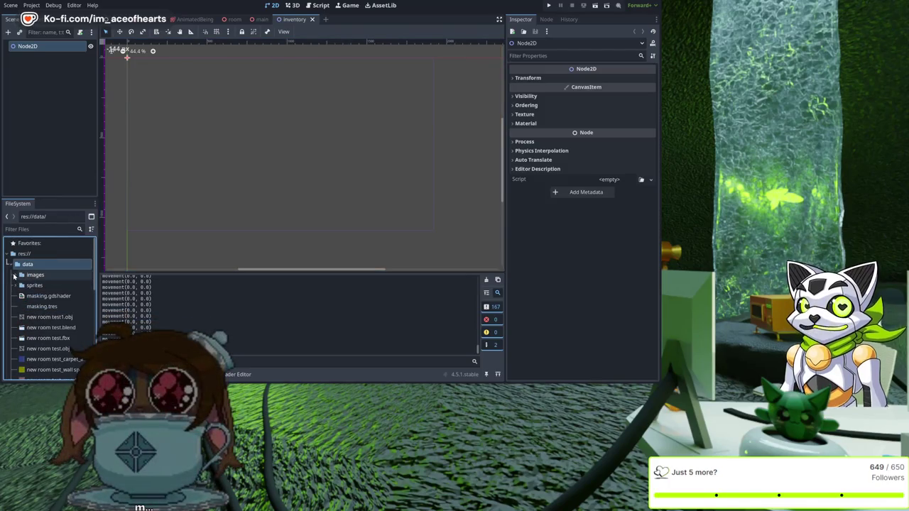
click(14, 275)
click(19, 285)
- Add DialogBox.png to the viewport as a DialogBox sprite under Node2D
mouse_move(43, 295)
mouse_down()
mouse_move(61, 299)
mouse_move(233, 223)
mouse_move(348, 152)
mouse_move(279, 191)
mouse_move(286, 201)
mouse_up()
scroll(195, 206, left, 3)
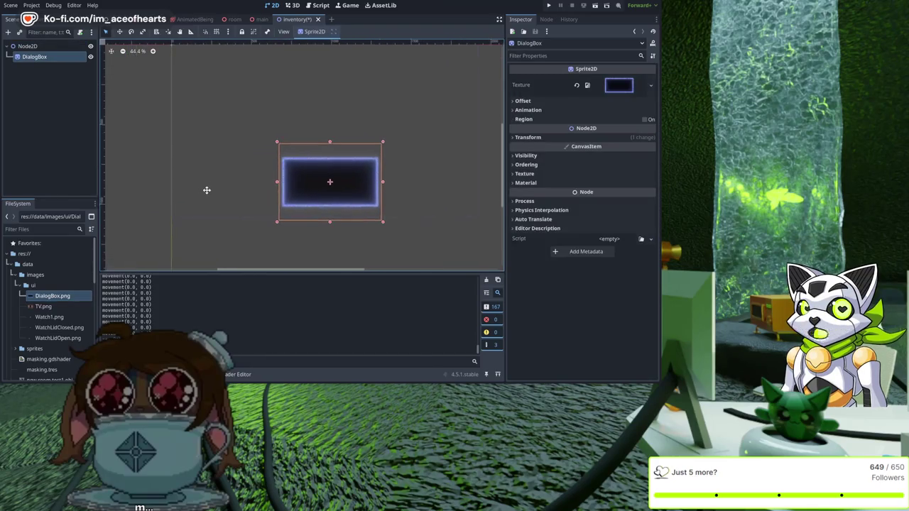
scroll(268, 176, up, 6)
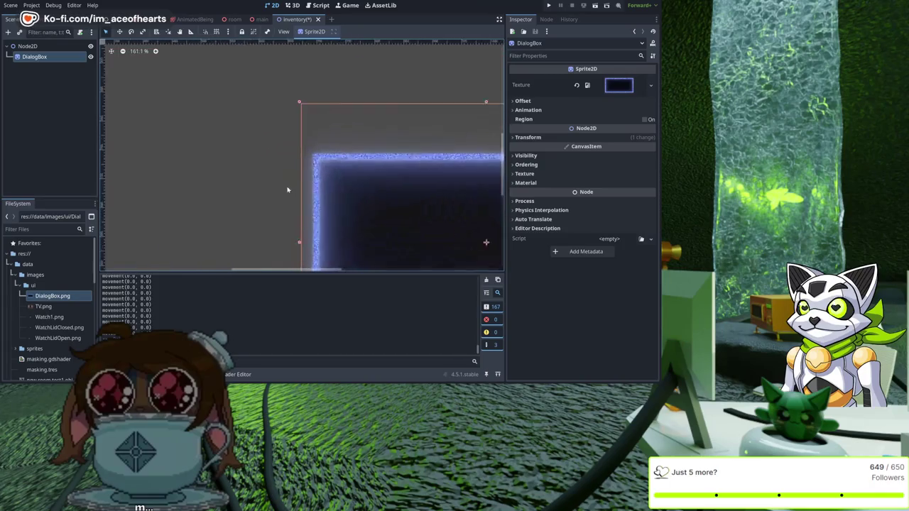
scroll(285, 189, down, 6)
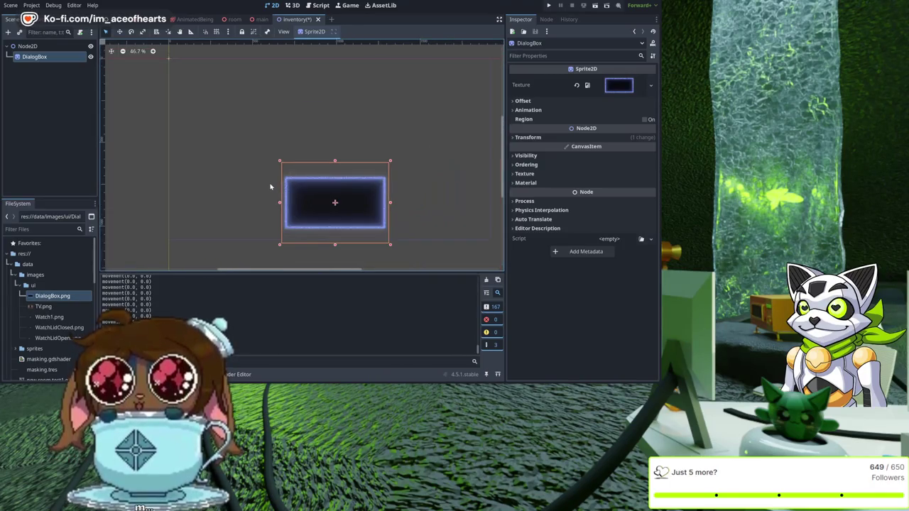
scroll(233, 158, down, 2)
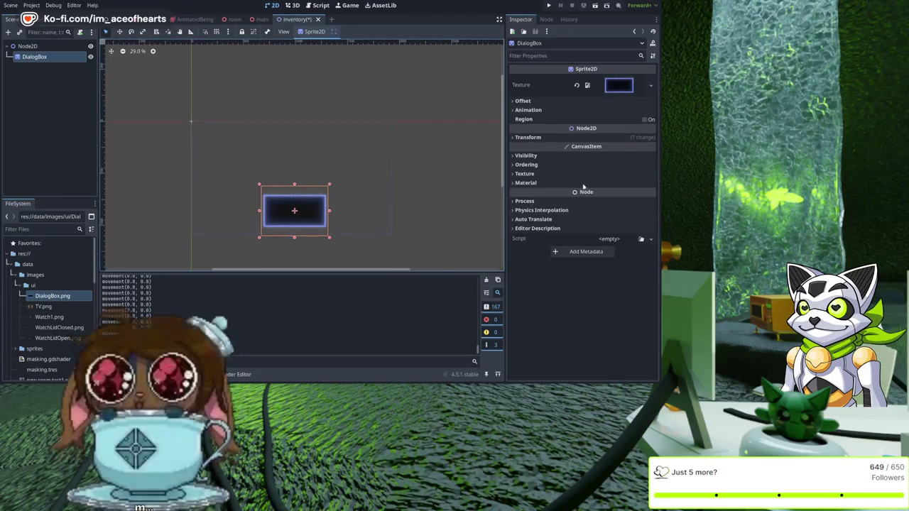
- Try a new DialogBox scale plus a trial move and stretch, undoing both
click(527, 137)
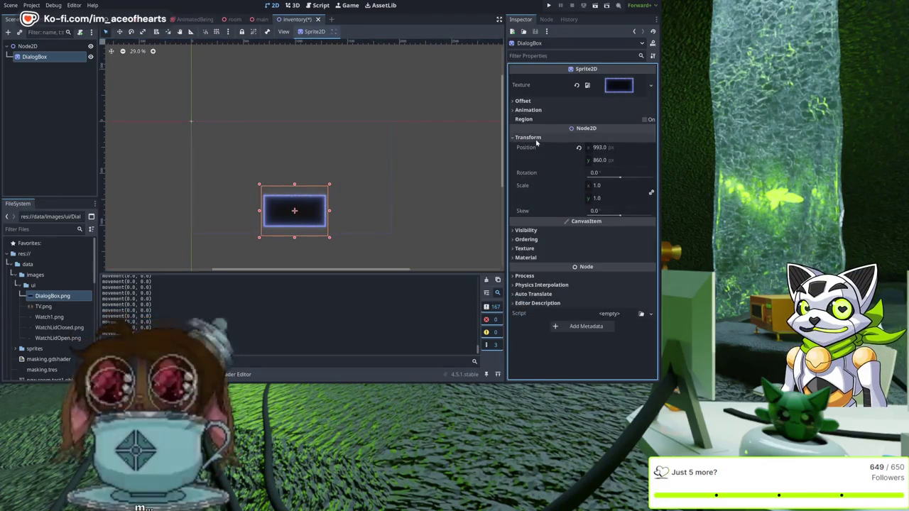
click(596, 185)
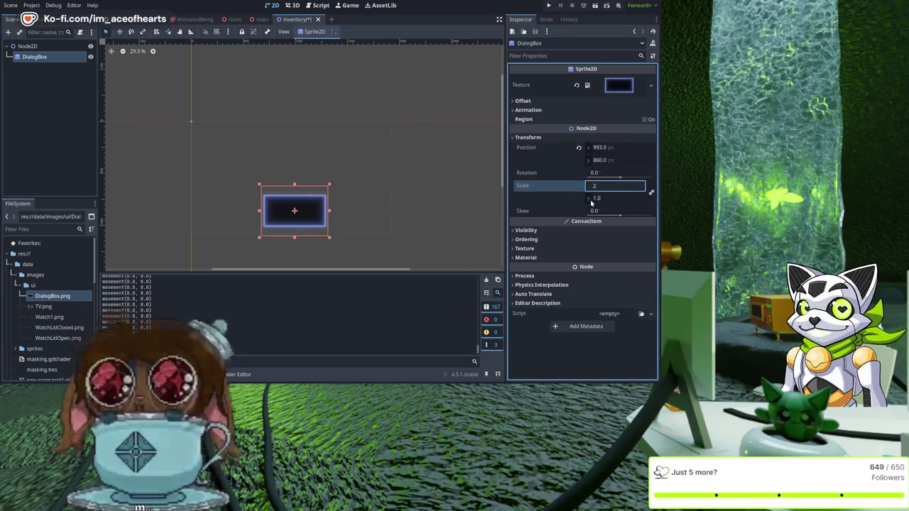
key(Return)
drag(315, 208, 319, 185)
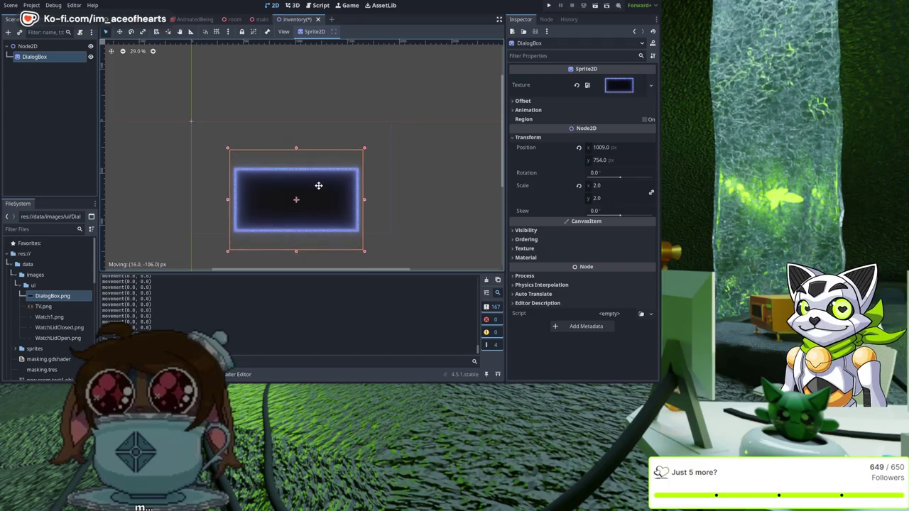
key(ctrl+z)
key(ctrl+z)
scroll(337, 163, up, 4)
mouse_move(342, 188)
mouse_down()
mouse_move(433, 193)
mouse_move(383, 192)
mouse_up()
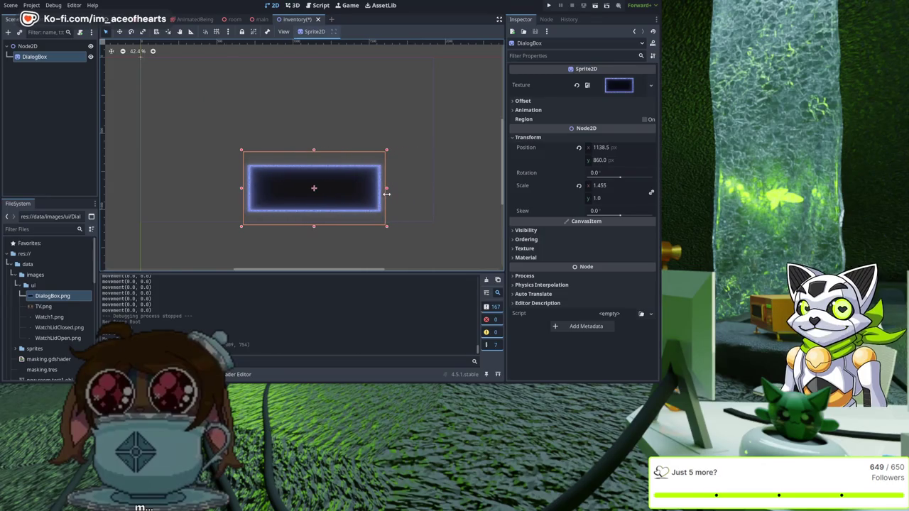
key(ctrl+z)
- Reselect DialogBox, set its Transform scale to 1.25, then deselect it
click(394, 207)
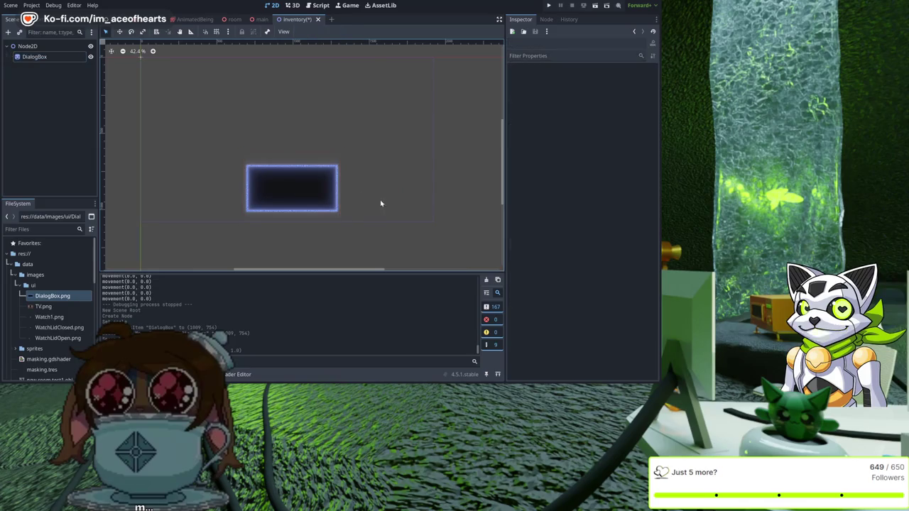
click(298, 191)
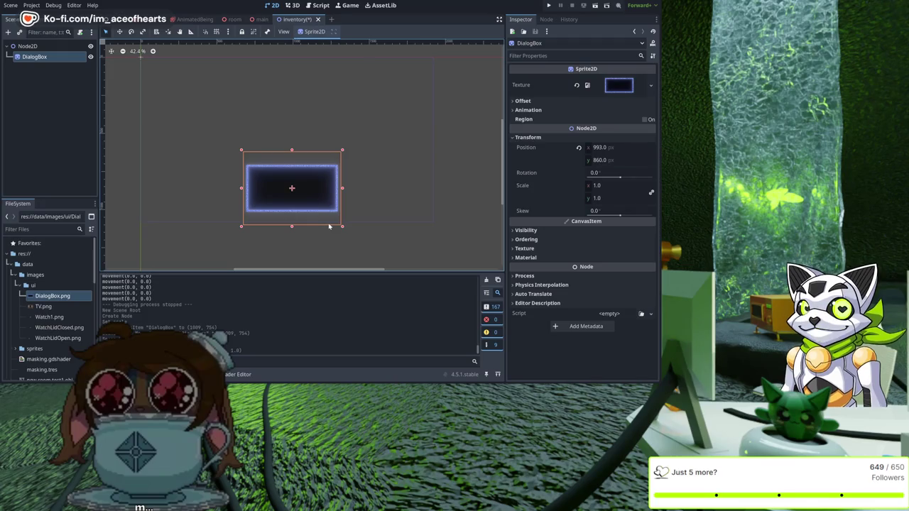
click(604, 186)
text(.5)
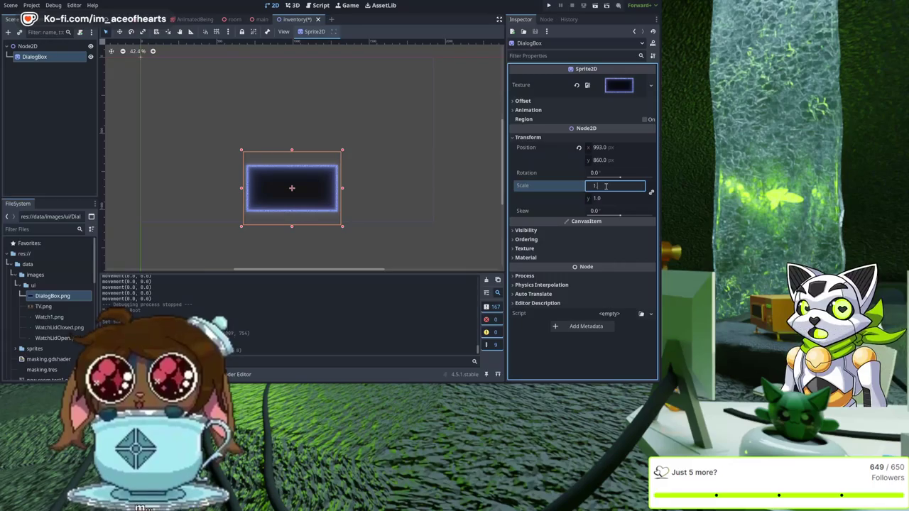
text(5)
key(Return)
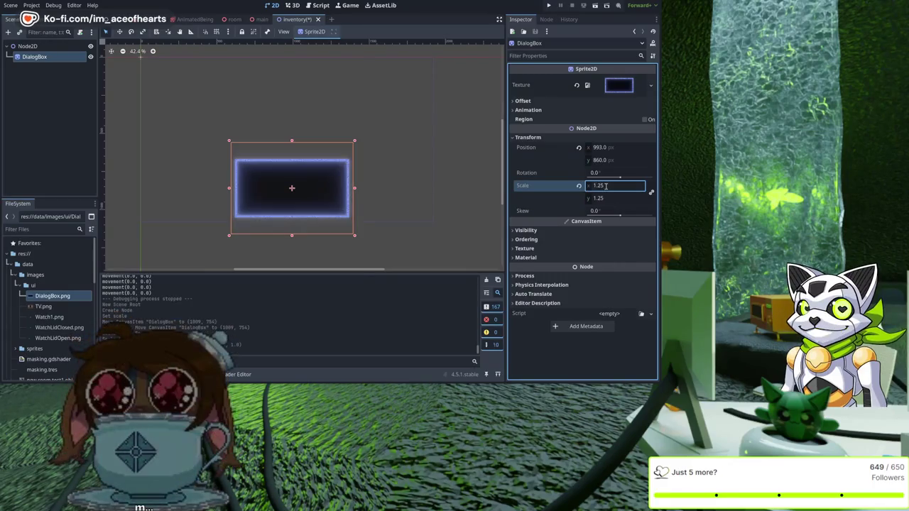
click(398, 184)
scroll(406, 198, left, 3)
scroll(405, 199, up, 2)
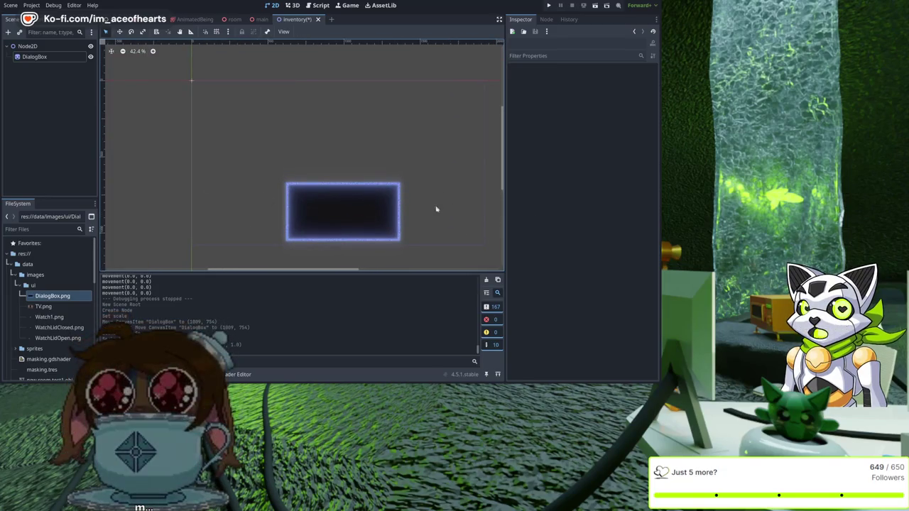
scroll(409, 205, right, 2)
scroll(410, 205, down, 1)
- Add a Tv sprite from TV.png, order it before DialogBox, and move it toward the dialog box
mouse_move(44, 306)
mouse_down()
mouse_move(373, 124)
mouse_move(324, 142)
mouse_move(332, 140)
mouse_up()
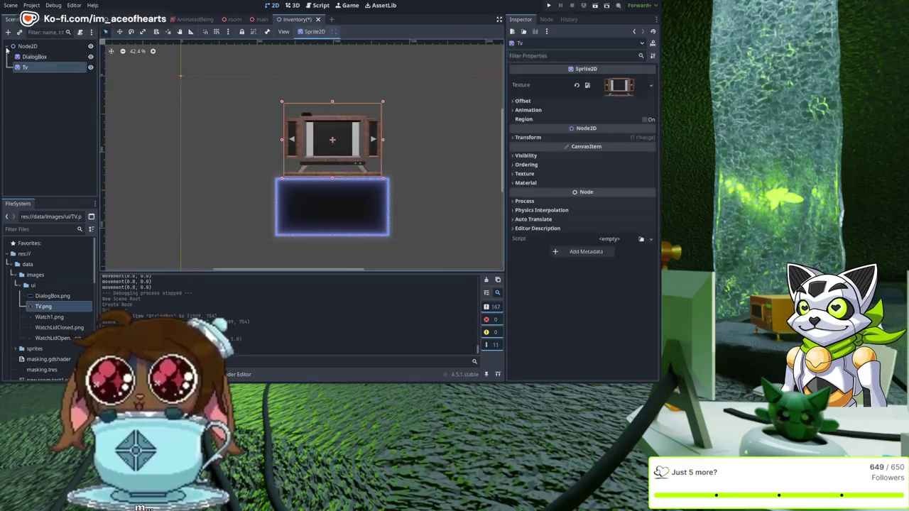
drag(34, 57, 41, 68)
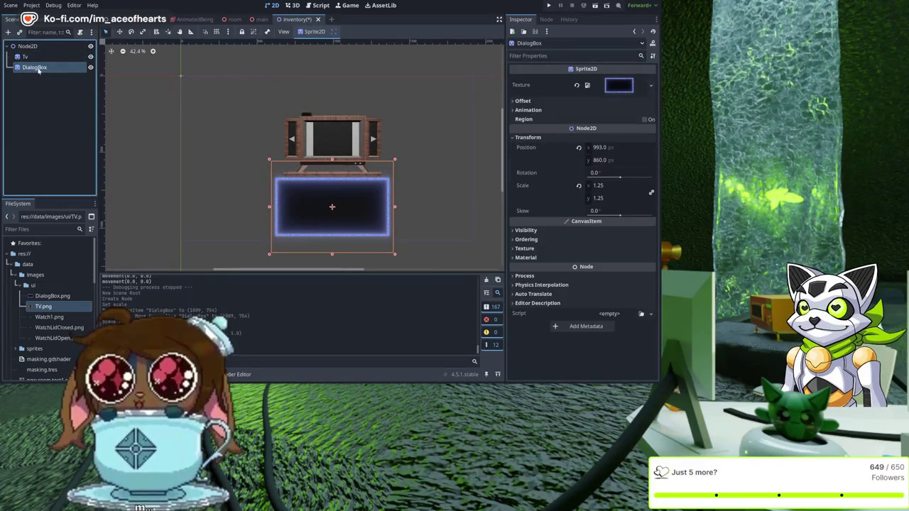
click(25, 56)
scroll(321, 141, up, 6)
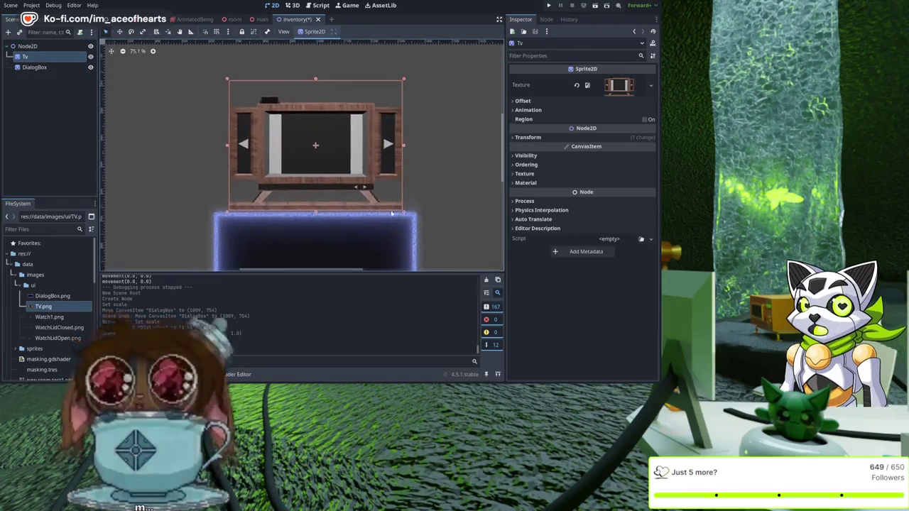
scroll(306, 120, down, 12)
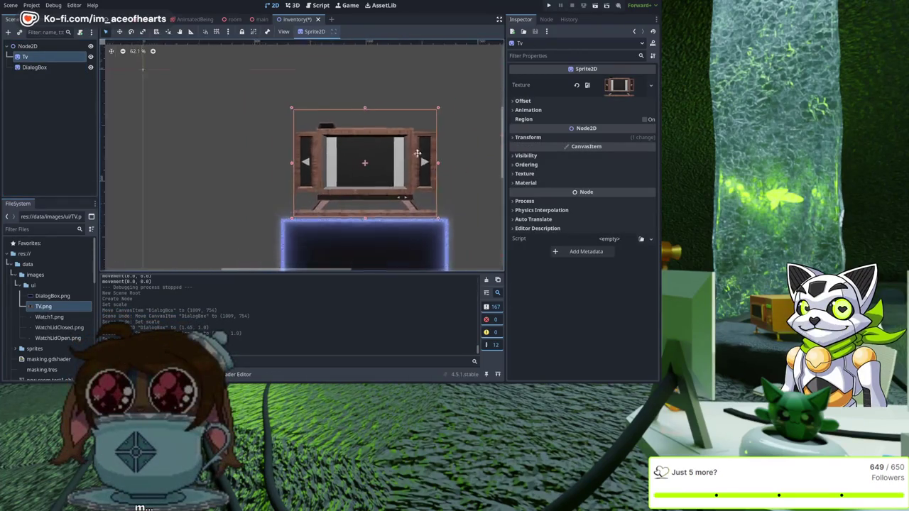
scroll(265, 143, up, 4)
scroll(266, 144, down, 3)
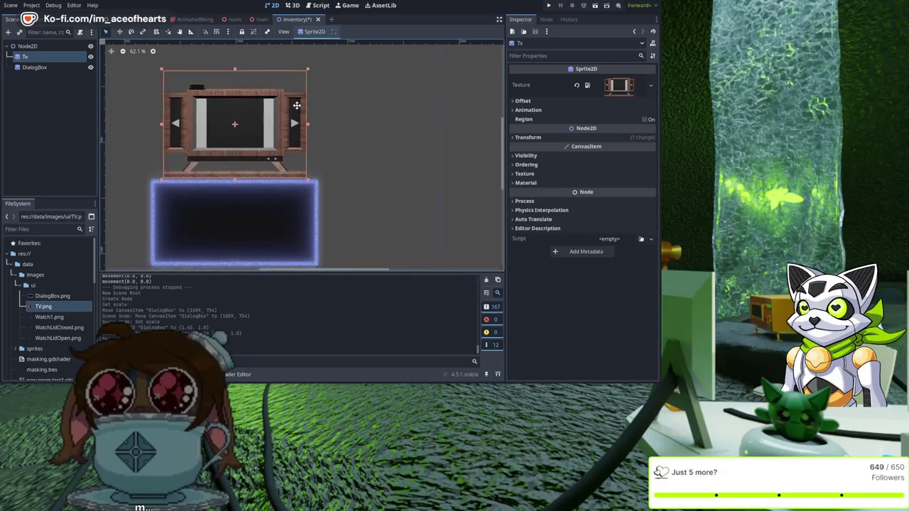
drag(260, 118, 261, 143)
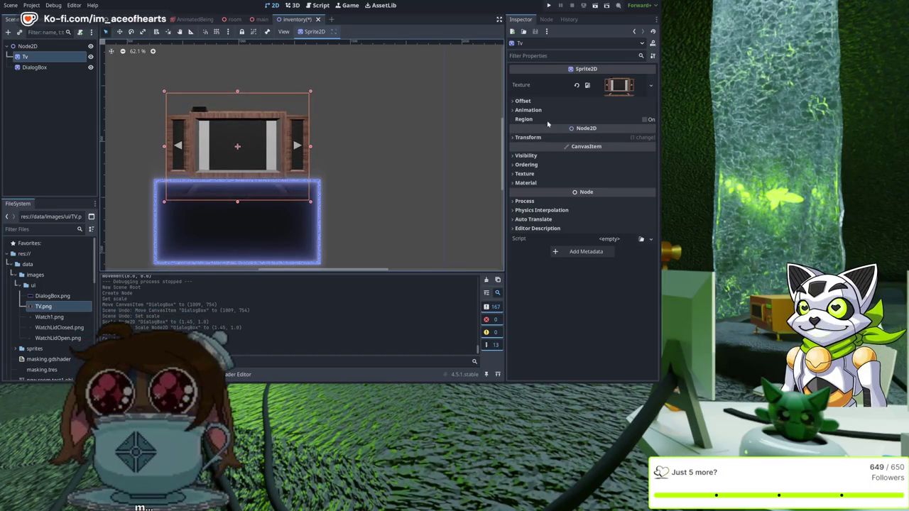
- Check the Tv sprite's offset and transform, then drop Watch1.png onto the canvas
scroll(408, 136, left, 3)
click(531, 105)
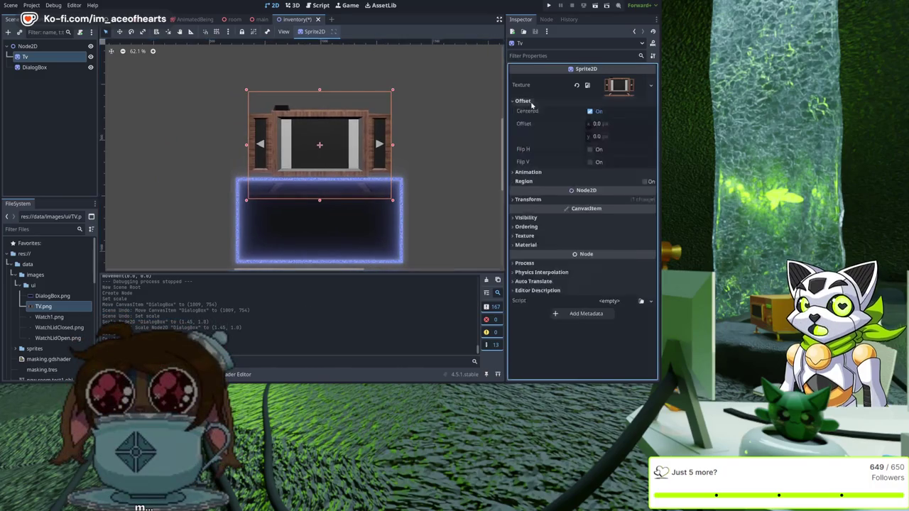
click(531, 102)
click(540, 138)
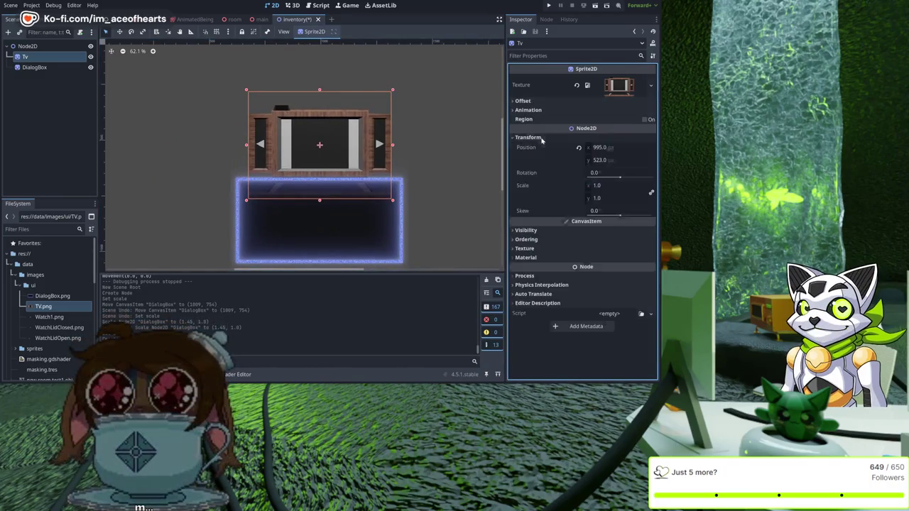
scroll(418, 126, down, 4)
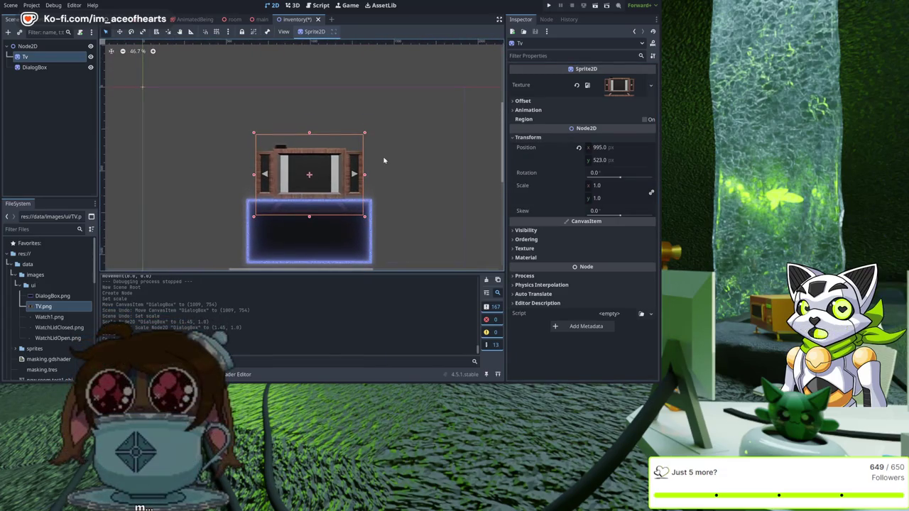
click(222, 245)
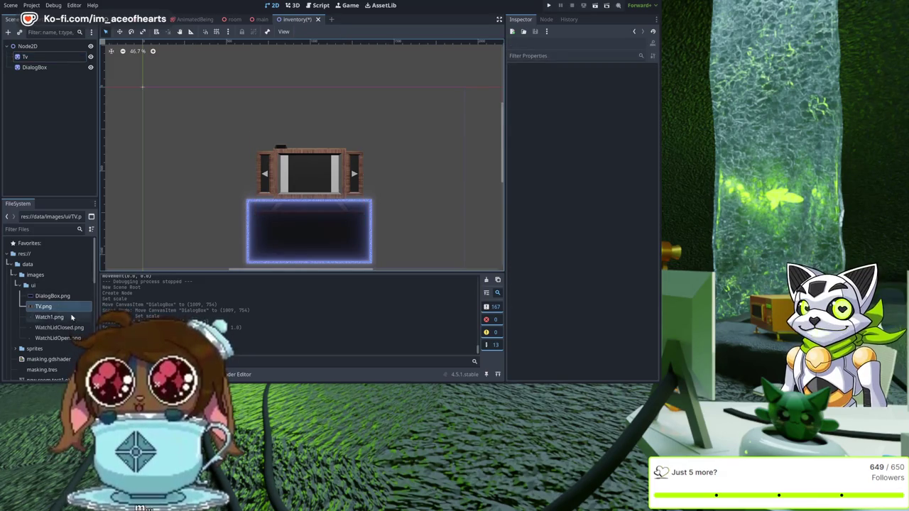
mouse_move(52, 317)
mouse_down()
mouse_move(67, 318)
mouse_move(392, 126)
mouse_move(435, 111)
mouse_up()
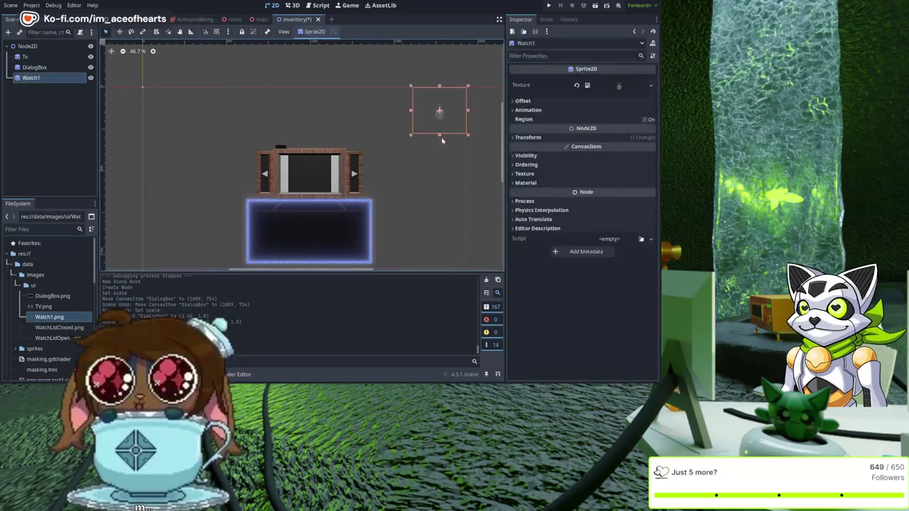
- Place the Watch1 sprite at the upper right, then select the root Node2D
scroll(388, 173, up, 2)
drag(357, 121, 355, 124)
click(241, 132)
scroll(289, 147, left, 3)
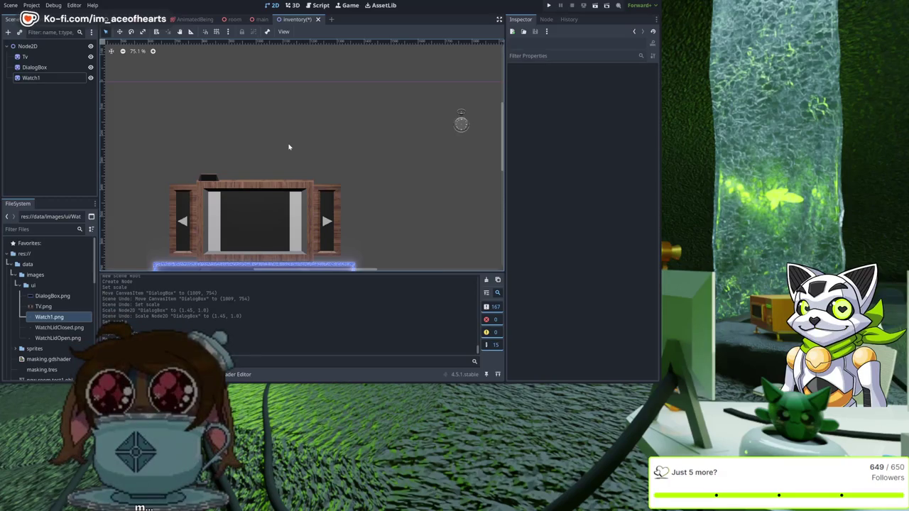
scroll(289, 147, down, 4)
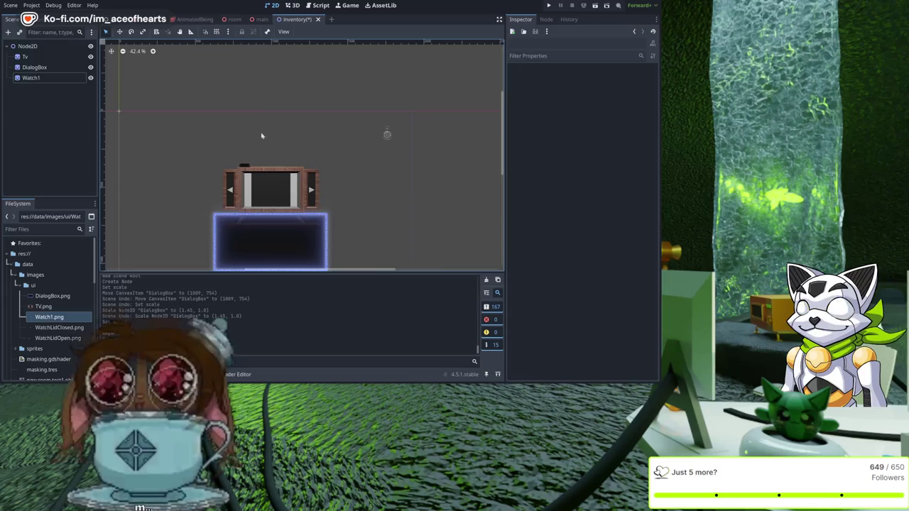
click(28, 46)
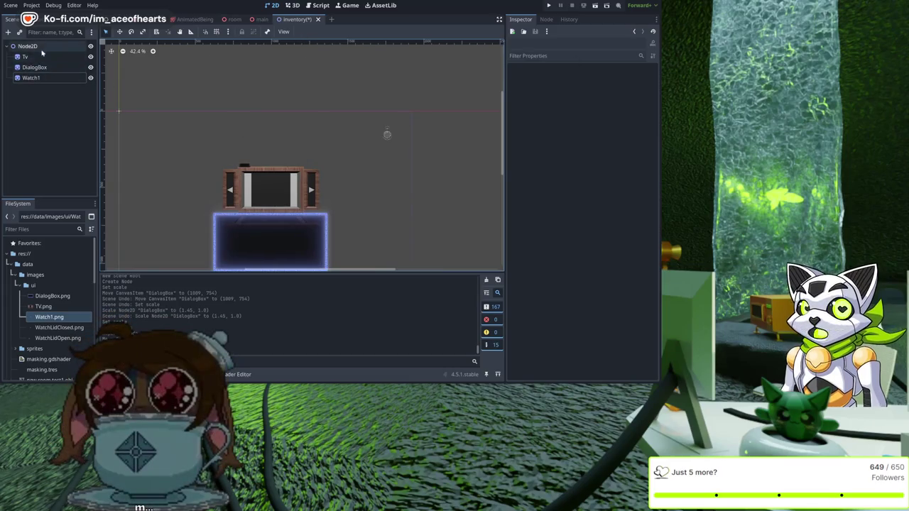
click(409, 221)
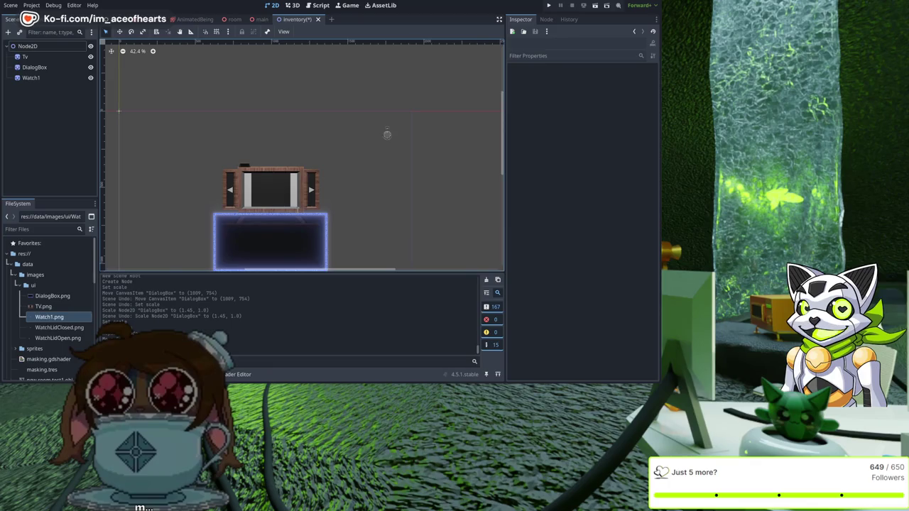
click(310, 235)
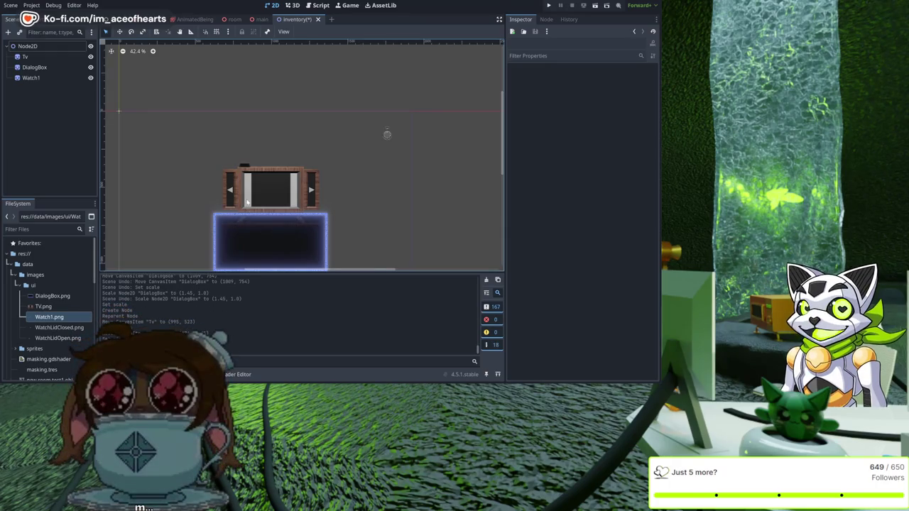
click(315, 168)
scroll(359, 141, left, 5)
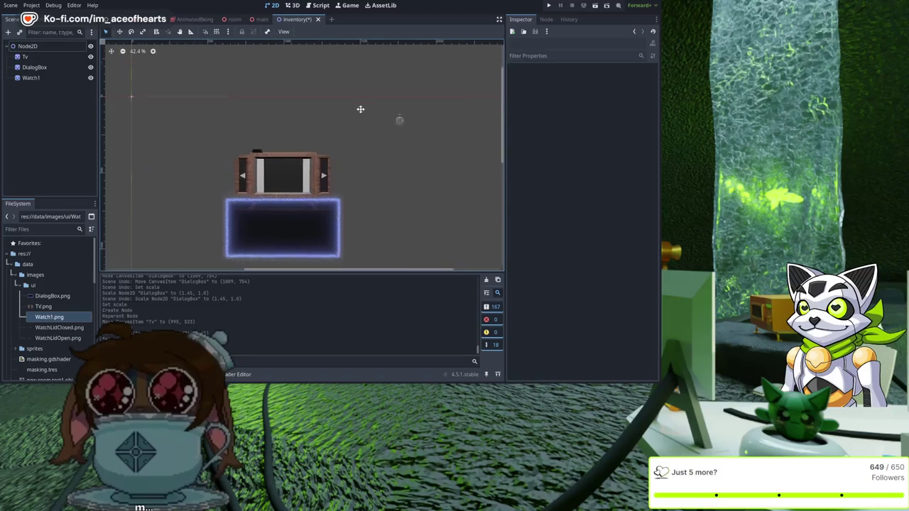
- Move the Tv sprite to the upper left and drag DialogBox onto it
mouse_move(330, 176)
mouse_down()
mouse_move(203, 120)
mouse_move(233, 122)
mouse_move(239, 131)
mouse_move(228, 133)
mouse_up()
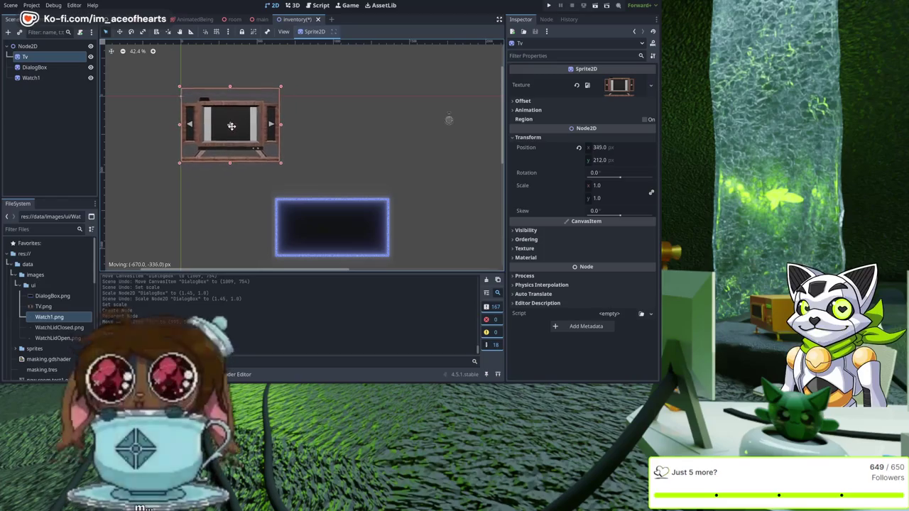
click(347, 210)
mouse_move(347, 210)
mouse_down()
mouse_move(220, 107)
mouse_move(254, 126)
mouse_move(262, 157)
mouse_up()
- Reset DialogBox's scale to 1 and nudge it over the TV's lower half at (316, 322)
scroll(262, 157, up, 4)
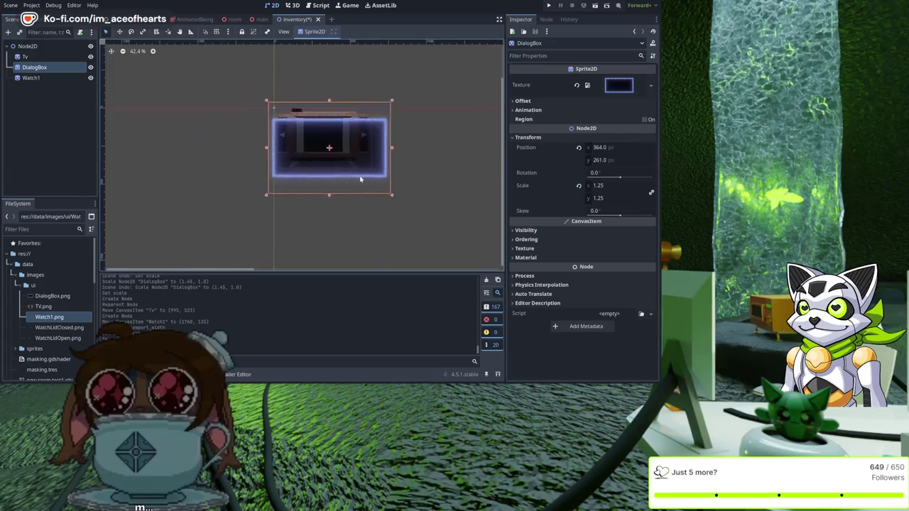
click(603, 185)
text(1)
key(Return)
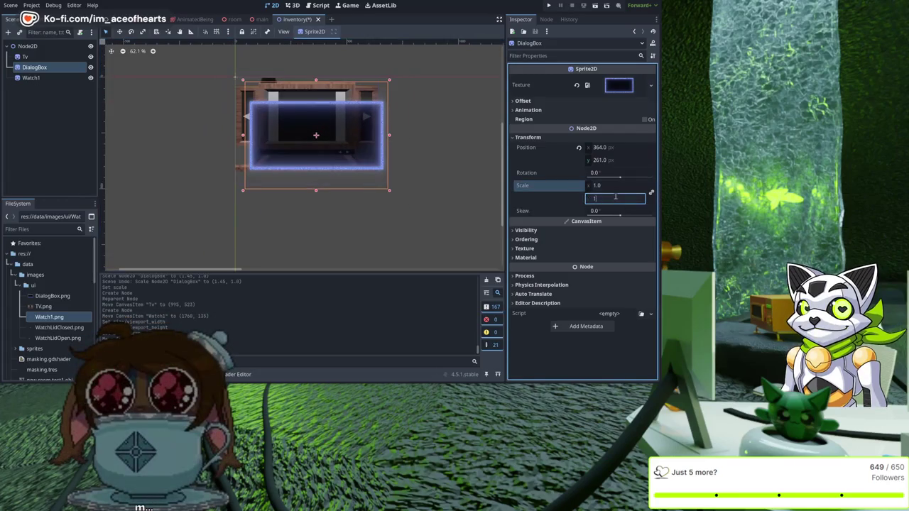
click(323, 136)
scroll(358, 154, up, 3)
drag(359, 154, 344, 169)
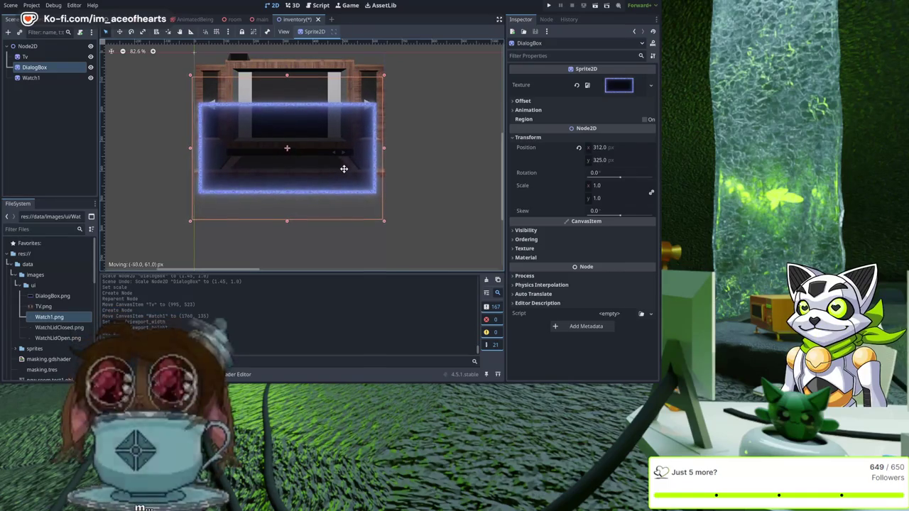
scroll(331, 148, down, 3)
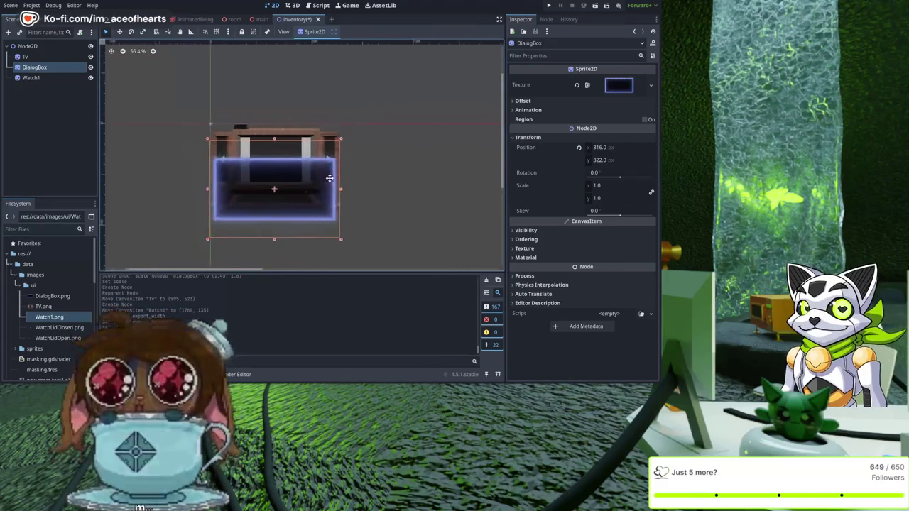
scroll(332, 148, right, 5)
click(269, 150)
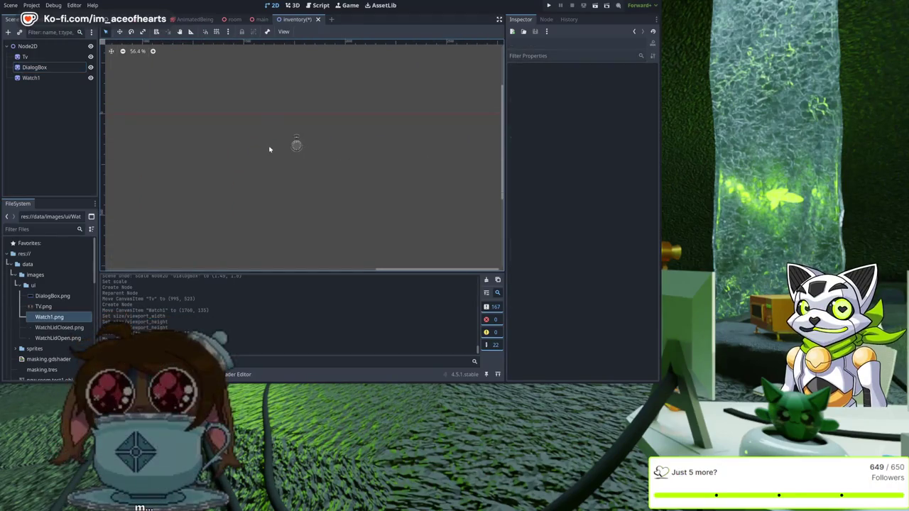
- Select Watch1, return to the Select tool, and frame the TV and watch in view
click(298, 147)
scroll(377, 156, left, 5)
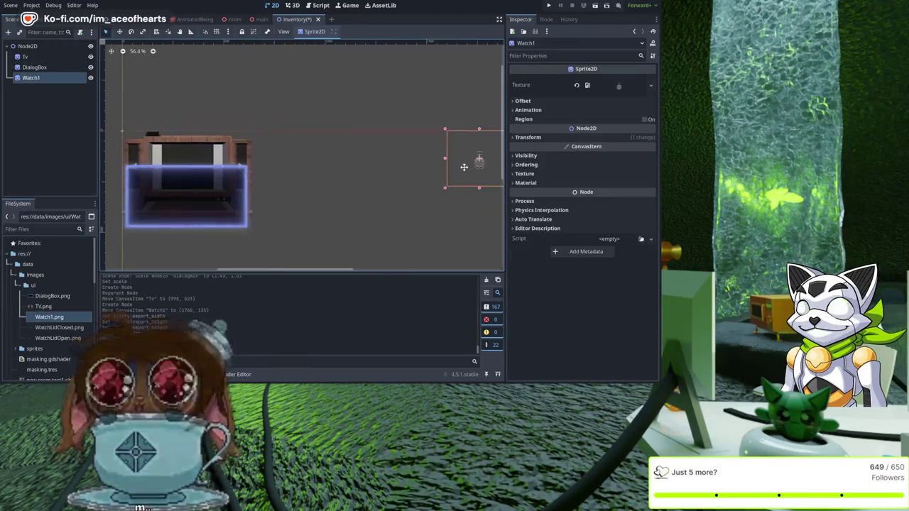
scroll(473, 160, up, 1)
scroll(428, 152, left, 2)
scroll(367, 170, down, 3)
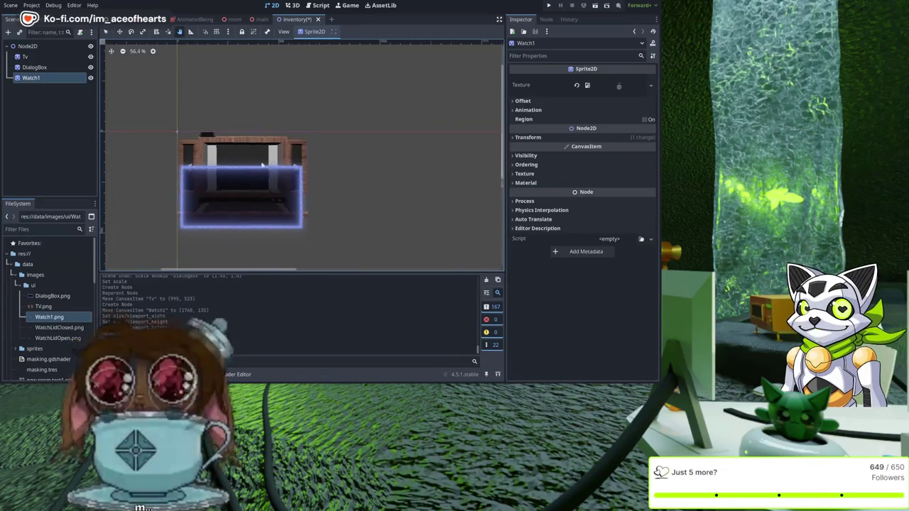
scroll(475, 169, right, 6)
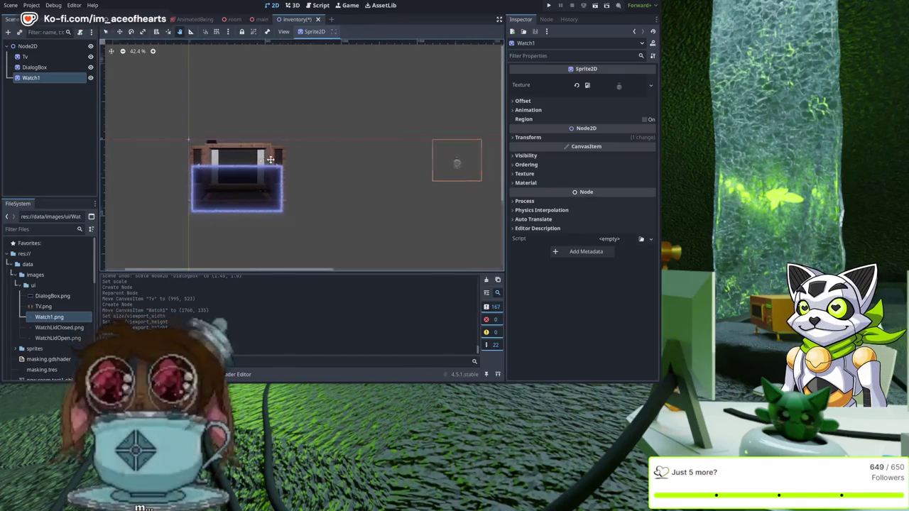
scroll(398, 164, left, 4)
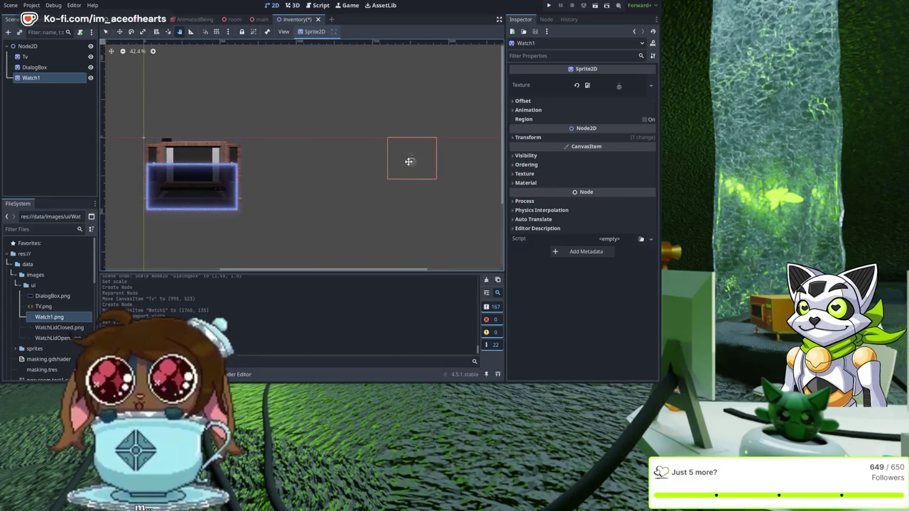
scroll(436, 163, right, 4)
scroll(419, 160, left, 5)
scroll(424, 159, right, 3)
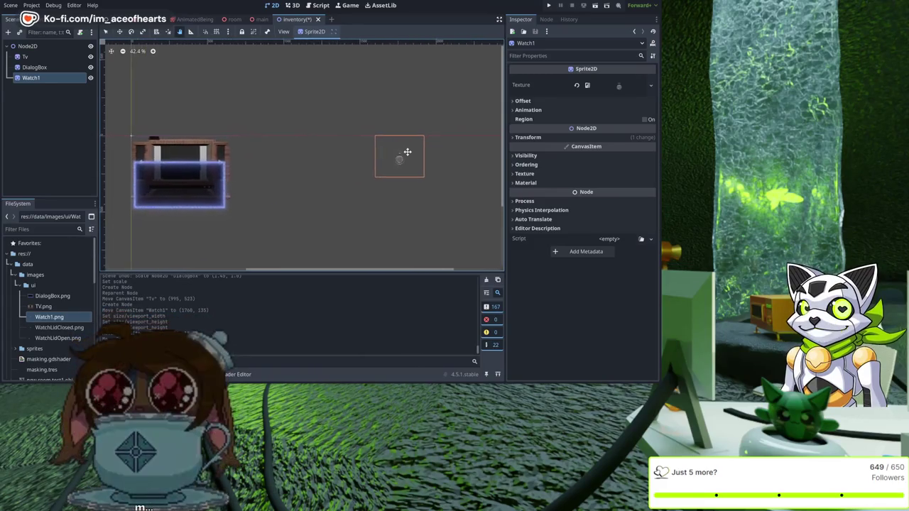
scroll(405, 156, left, 1)
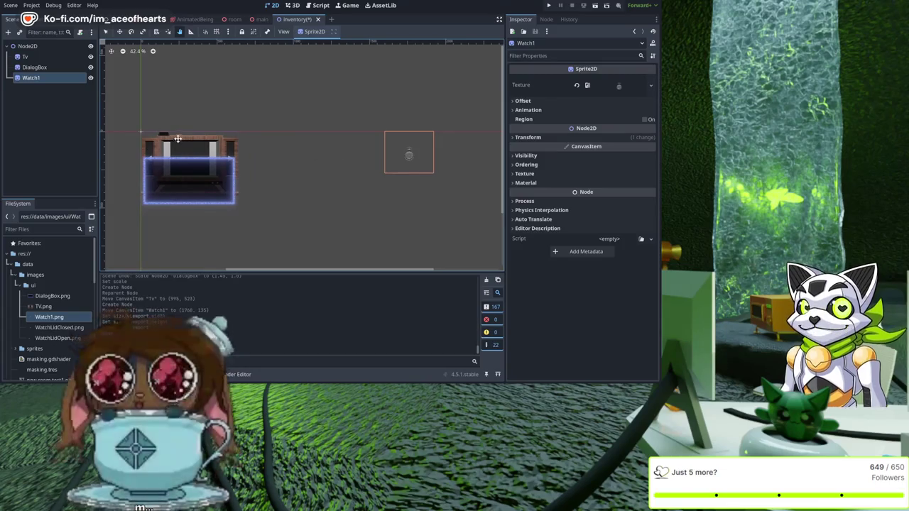
click(105, 33)
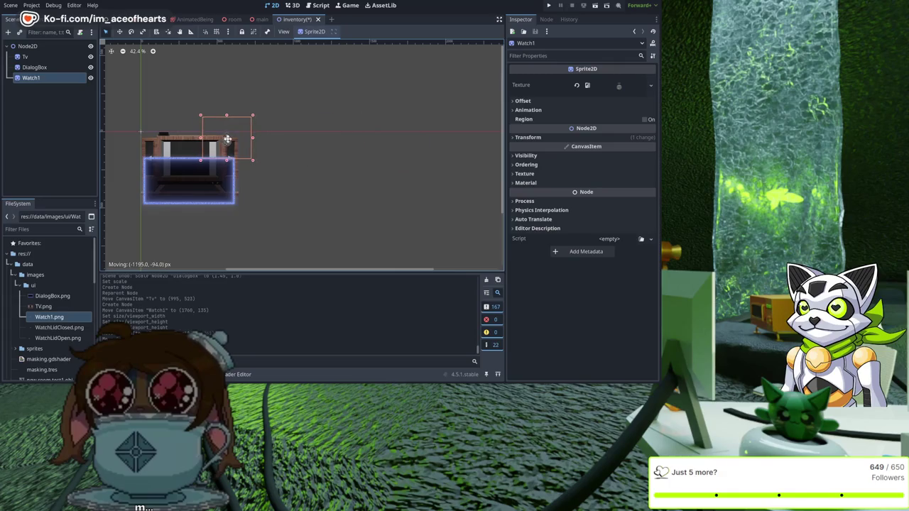
scroll(300, 144, up, 8)
mouse_move(170, 91)
mouse_down()
mouse_move(108, 39)
mouse_move(169, 89)
mouse_move(195, 85)
mouse_move(252, 119)
mouse_up()
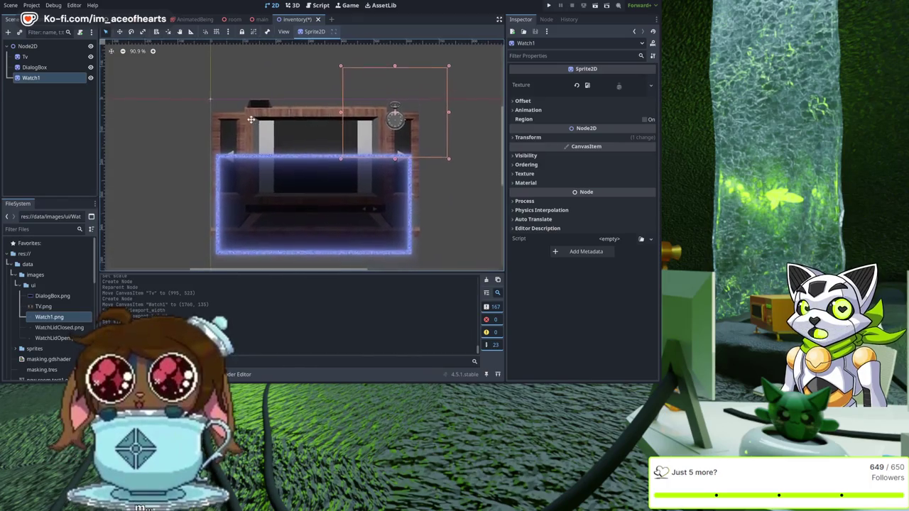
scroll(281, 197, up, 2)
- Drag DialogBox's top edge down to squash it vertically to 0.877 scale
click(284, 162)
drag(284, 162, 290, 74)
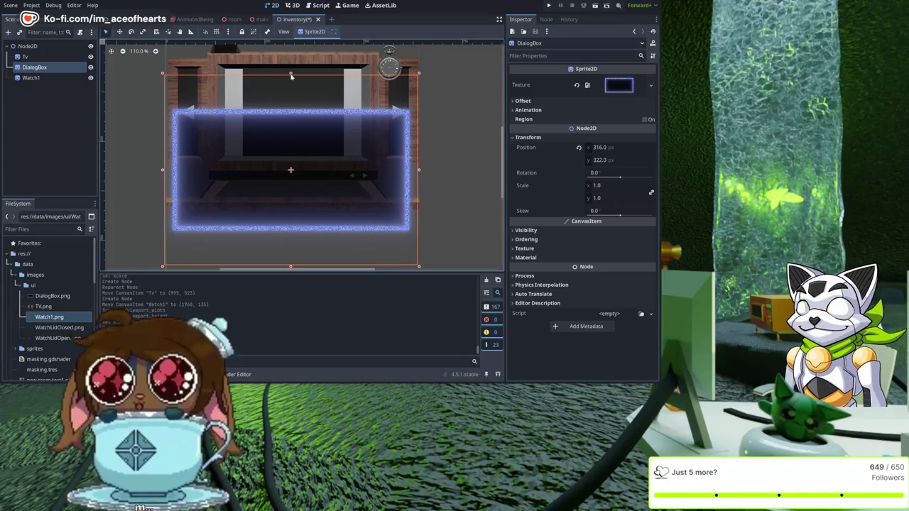
drag(290, 73, 286, 95)
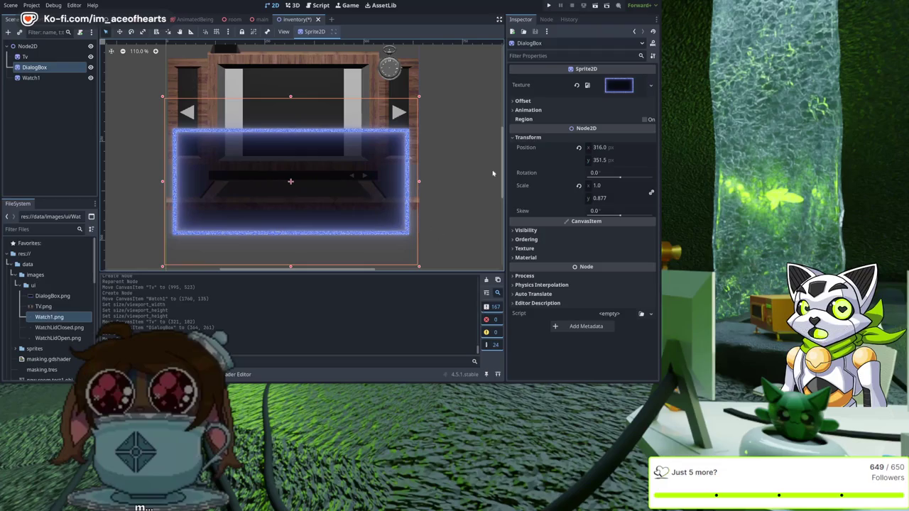
- Deselect DialogBox, zoom in to inspect the watch, and select the pocket-watch node
click(469, 159)
scroll(443, 185, up, 2)
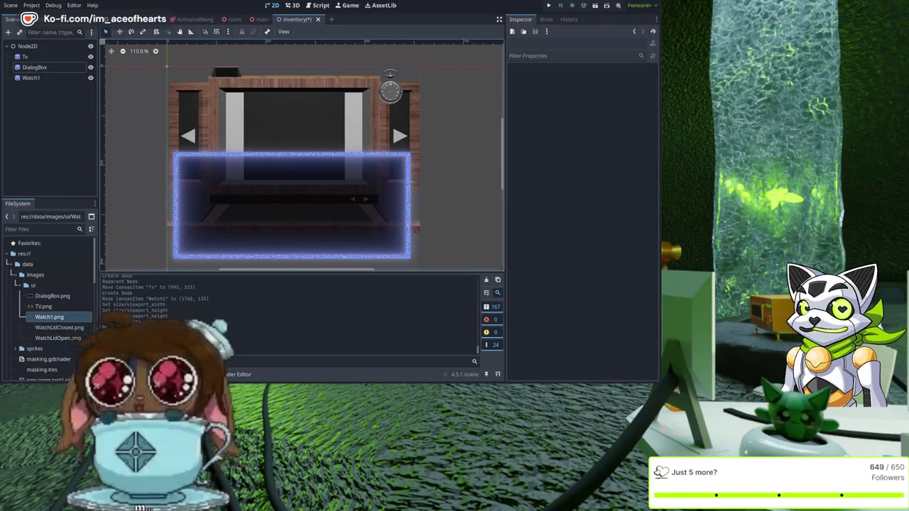
scroll(433, 99, up, 2)
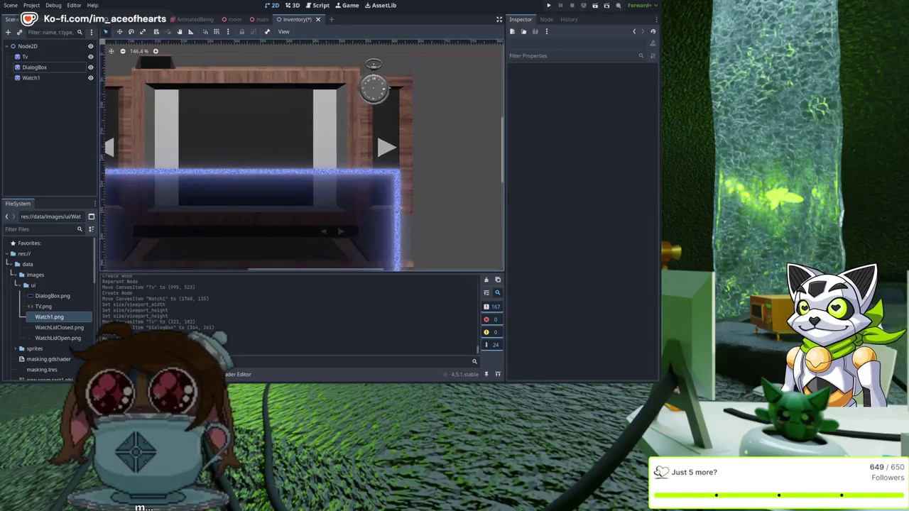
scroll(211, 176, up, 7)
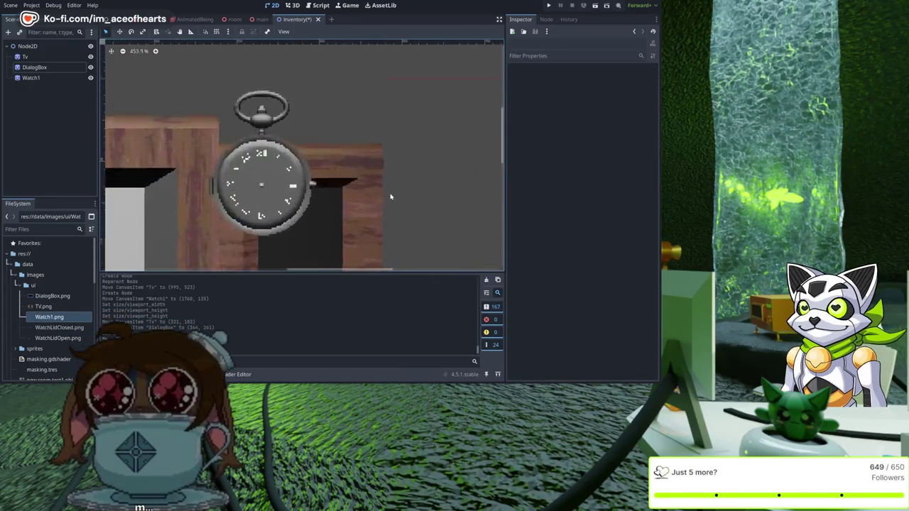
scroll(206, 176, down, 3)
scroll(460, 159, down, 5)
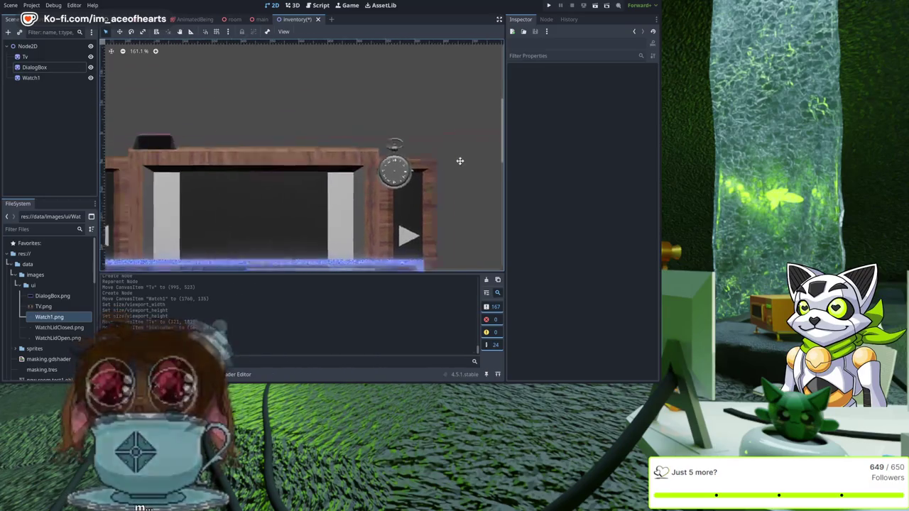
click(31, 78)
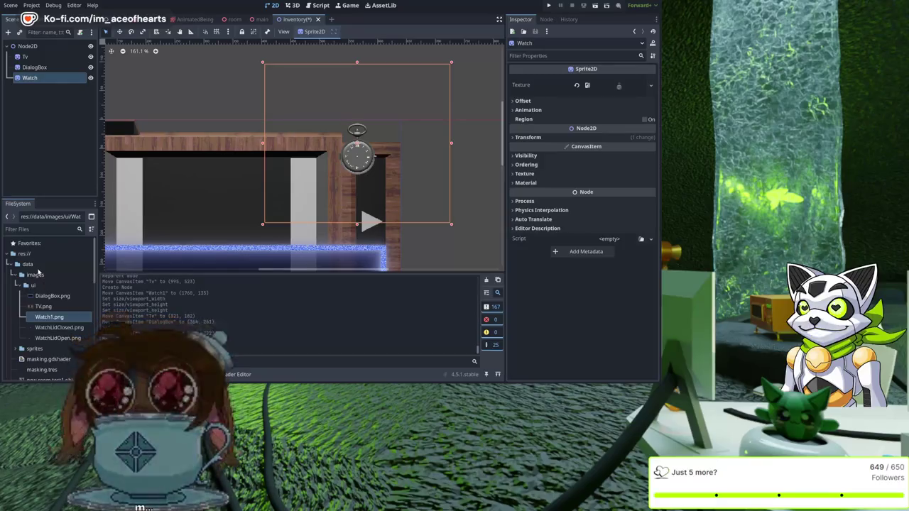
- Add an AnimatedSprite2D child to Watch with a new SpriteFrames resource
key(ctrl+z)
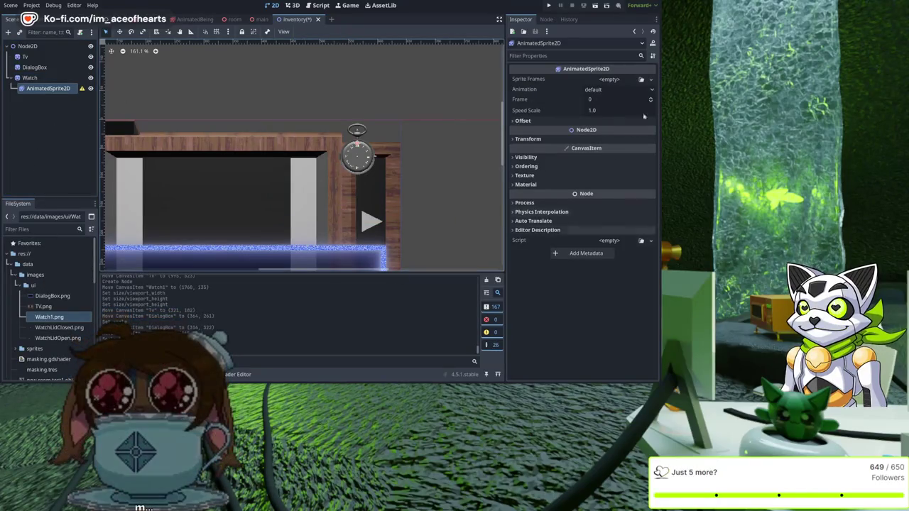
click(633, 85)
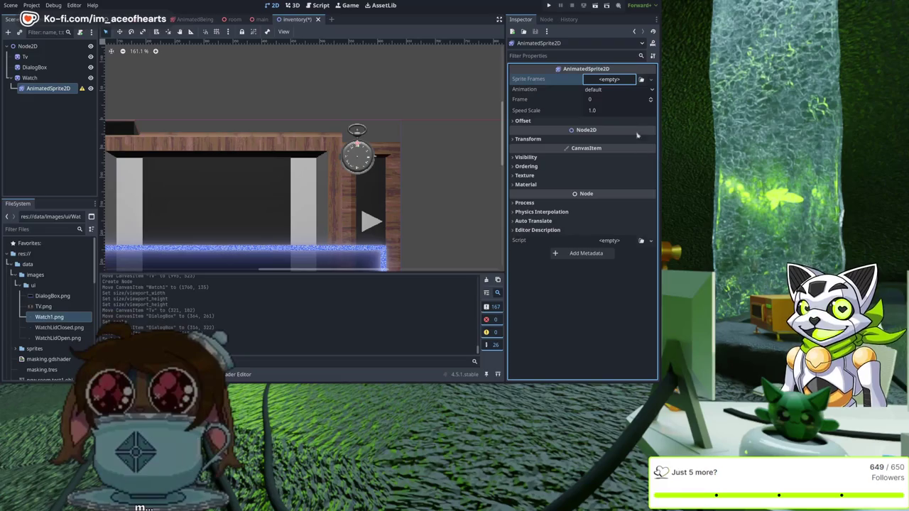
click(609, 78)
click(618, 91)
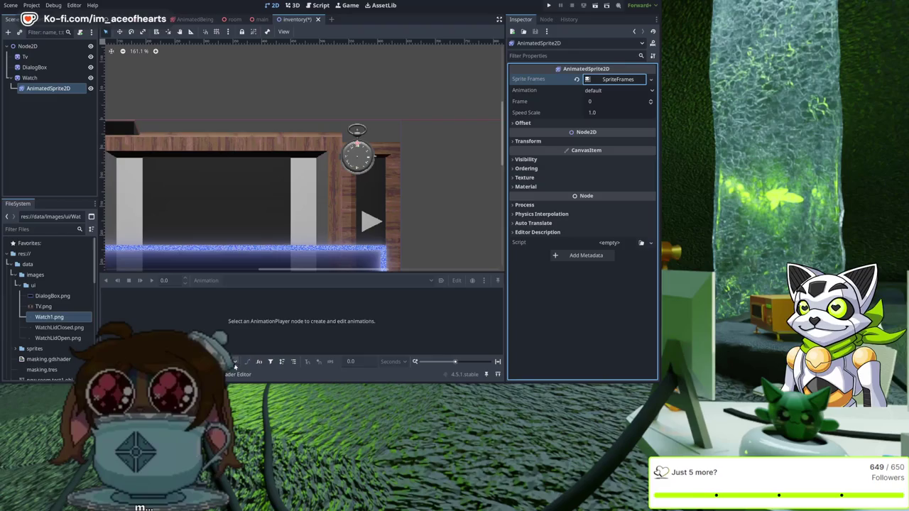
click(233, 375)
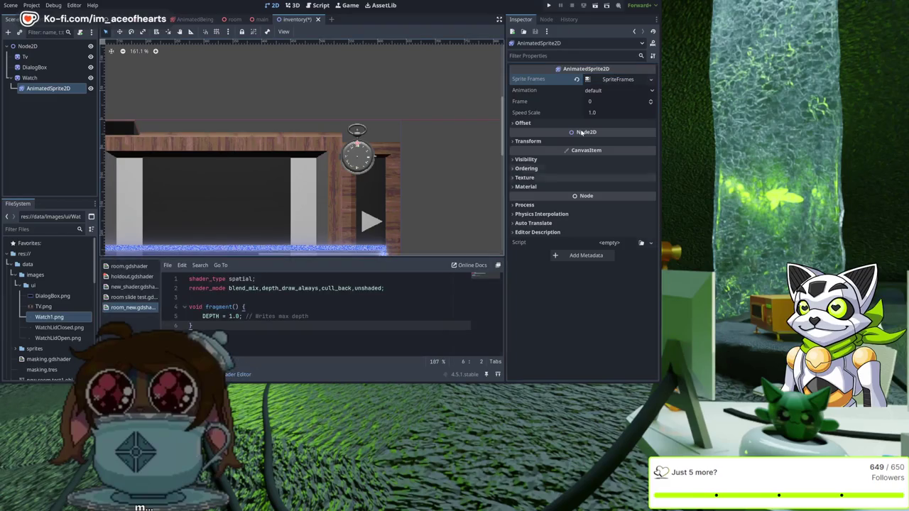
click(618, 79)
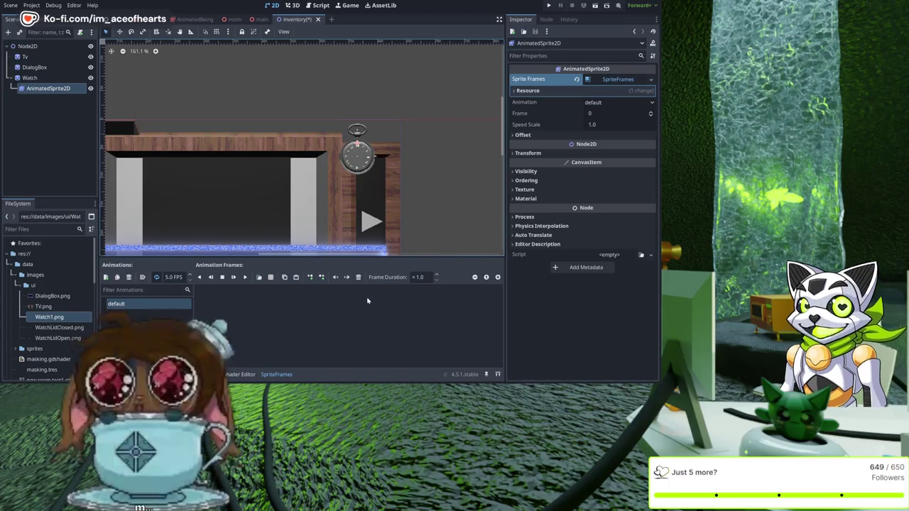
- Add WatchLidClosed.png as a frame, preview the lid animation, then stop it and deselect
click(68, 329)
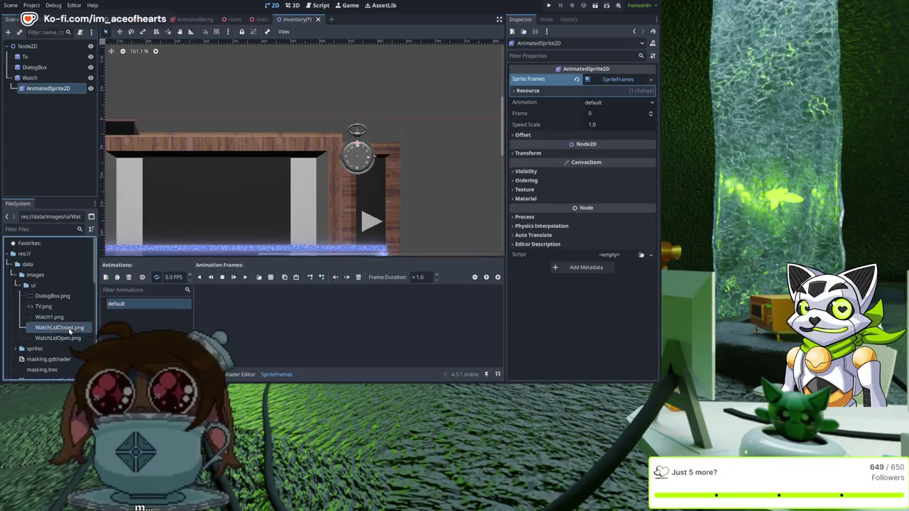
drag(238, 320, 264, 317)
key(Down)
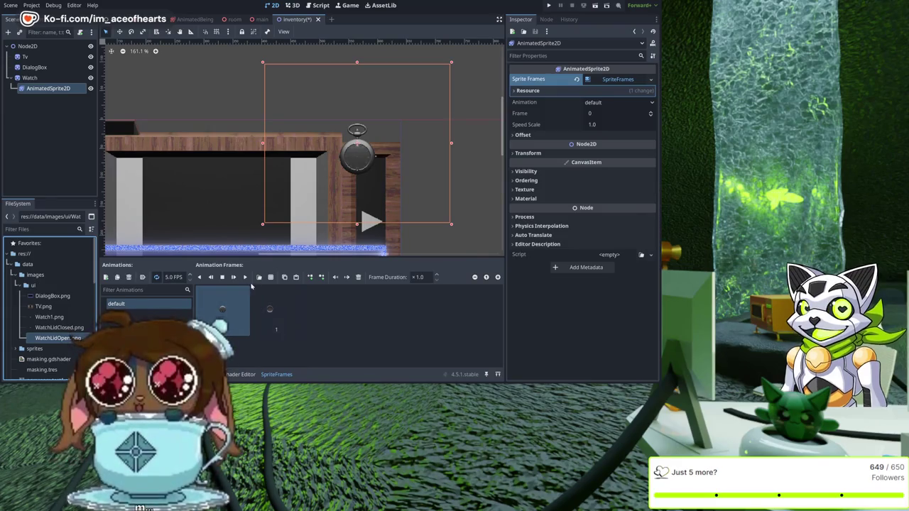
click(245, 277)
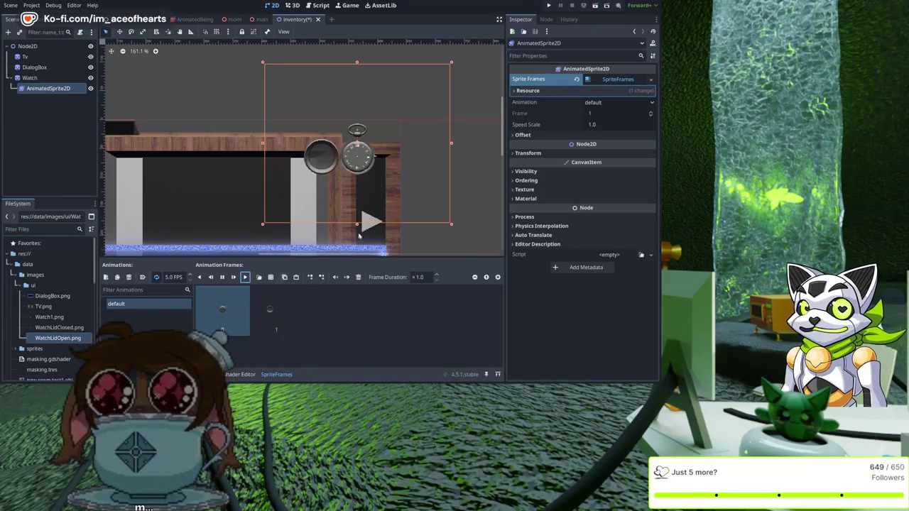
scroll(404, 180, up, 3)
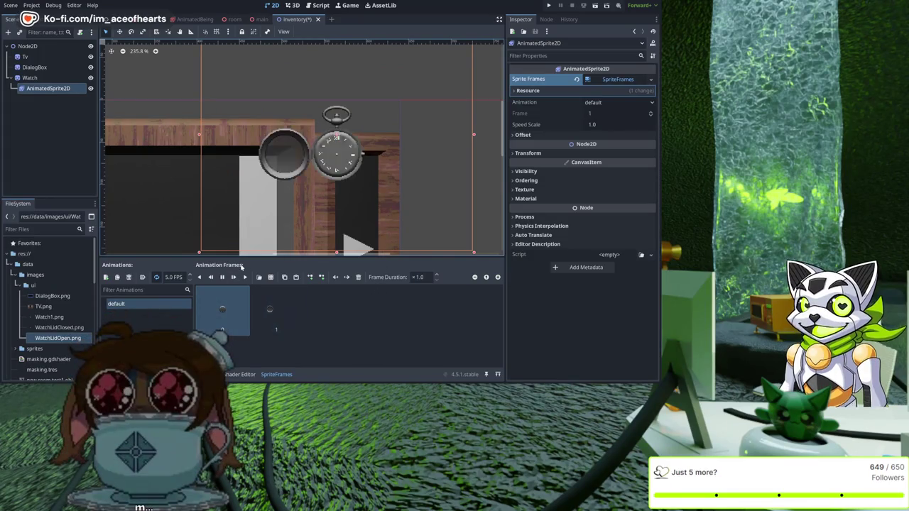
click(223, 278)
scroll(480, 127, down, 3)
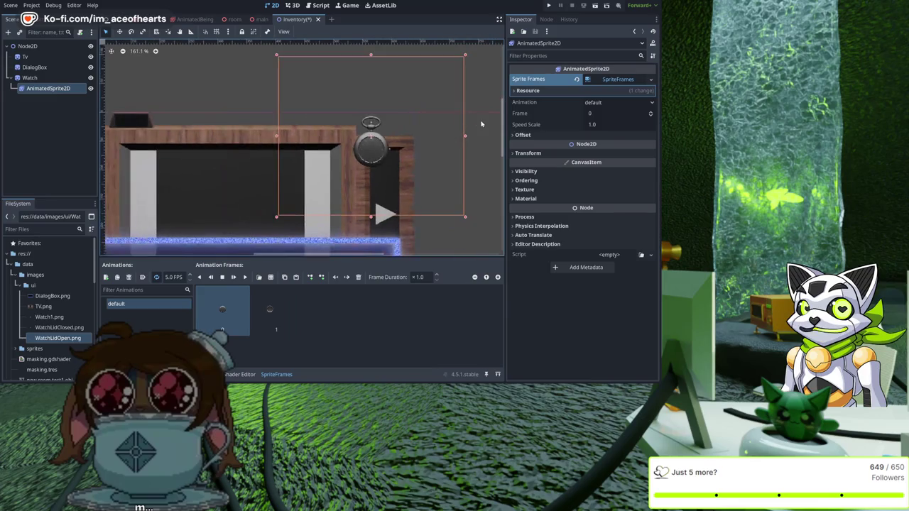
click(480, 127)
scroll(432, 186, down, 4)
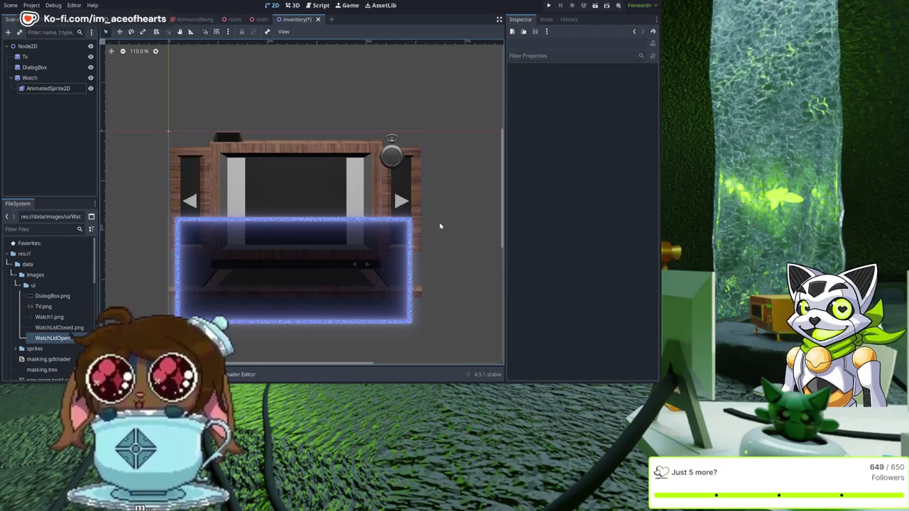
scroll(439, 225, up, 5)
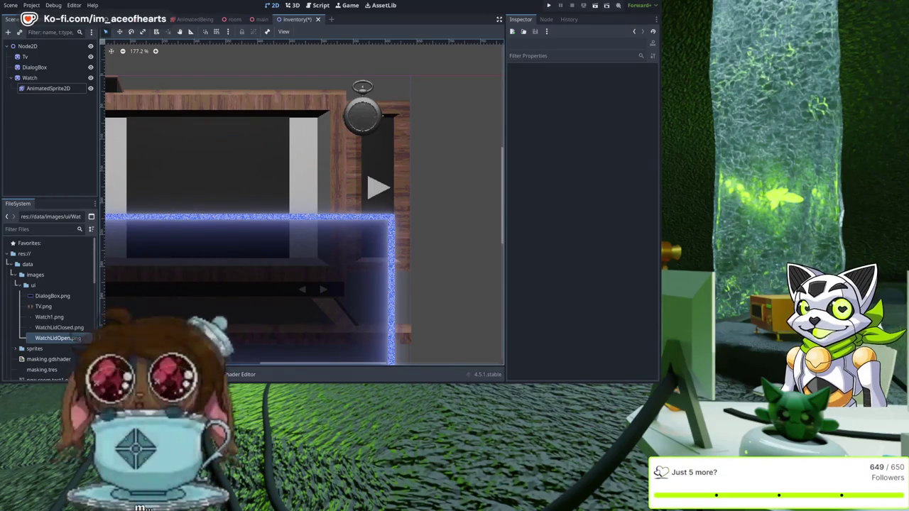
- Toggle looping, delete the second frame, and rename the default animation to 'closed'
click(48, 88)
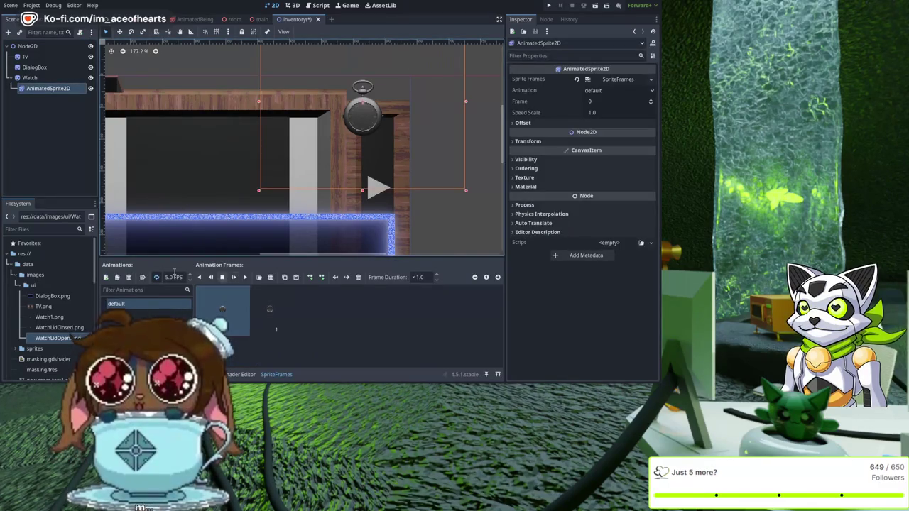
click(157, 277)
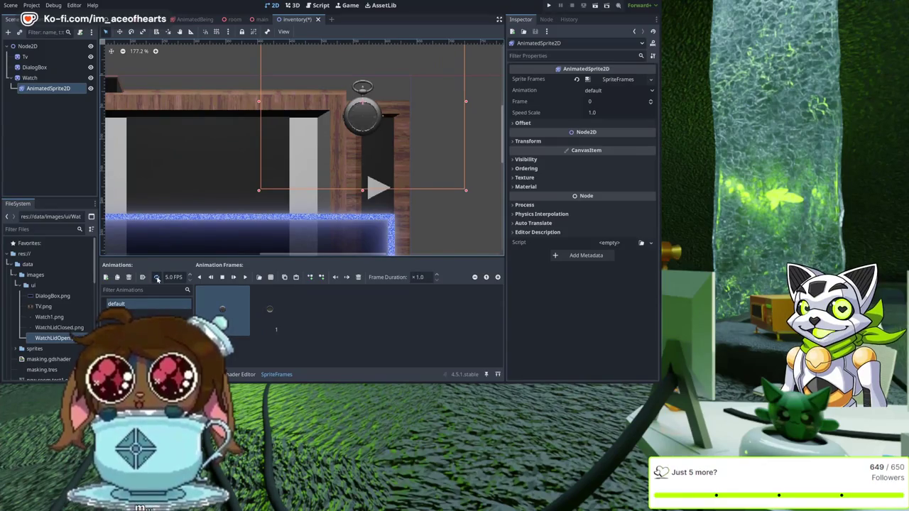
click(270, 312)
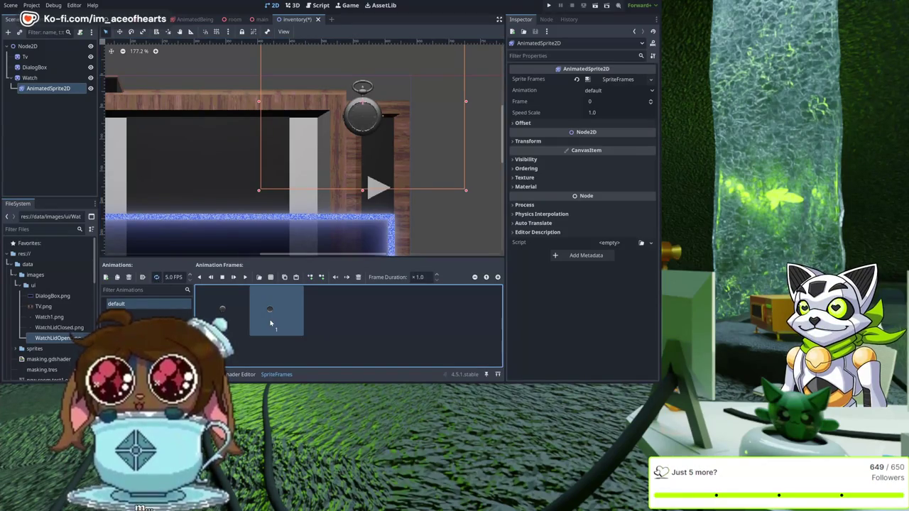
key(Delete)
click(170, 303)
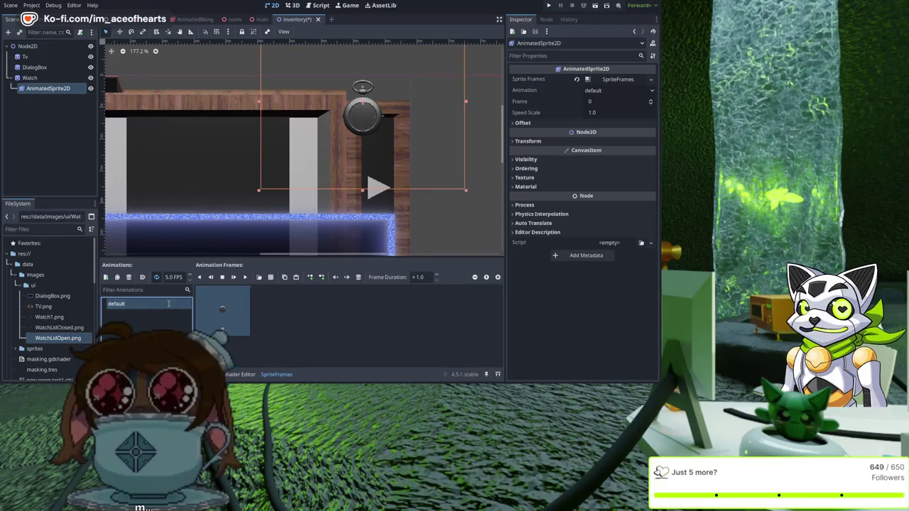
text(closed)
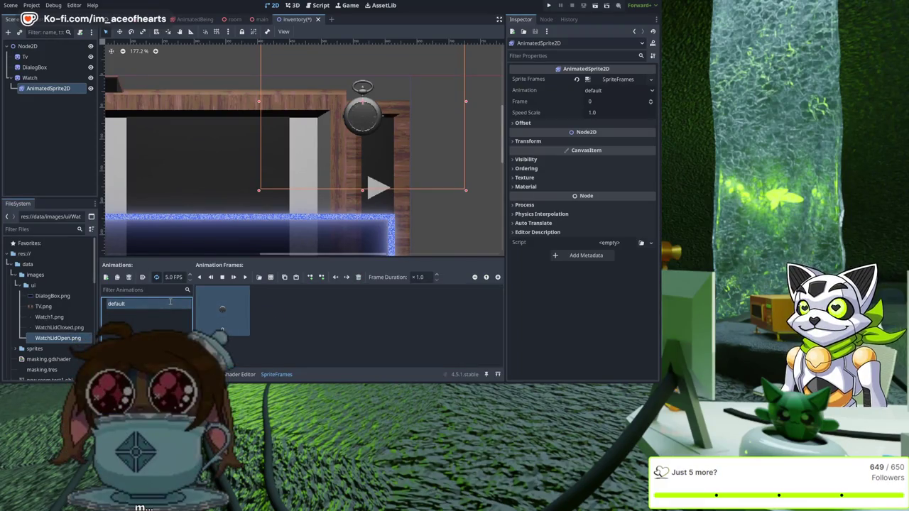
key(Return)
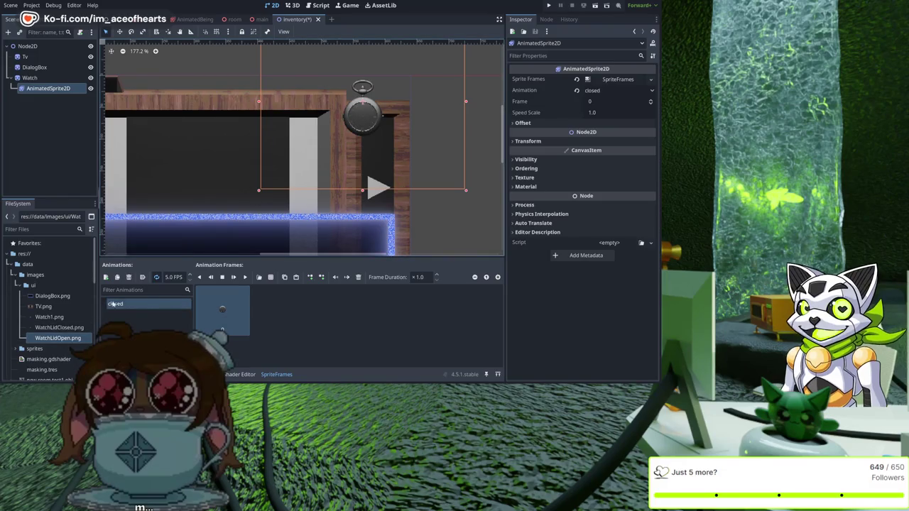
- Add a second animation and name it 'open'
click(106, 277)
text(open)
key(Return)
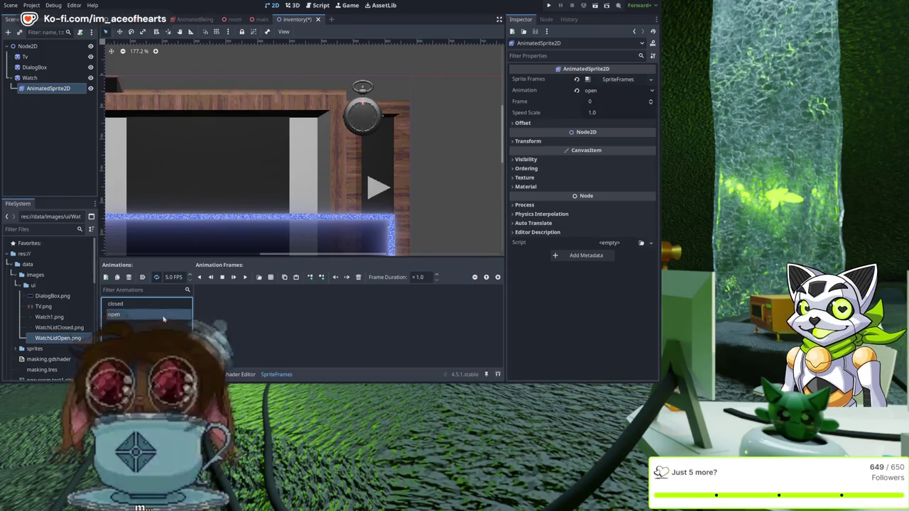
key(ctrl+a)
text(open)
key(Return)
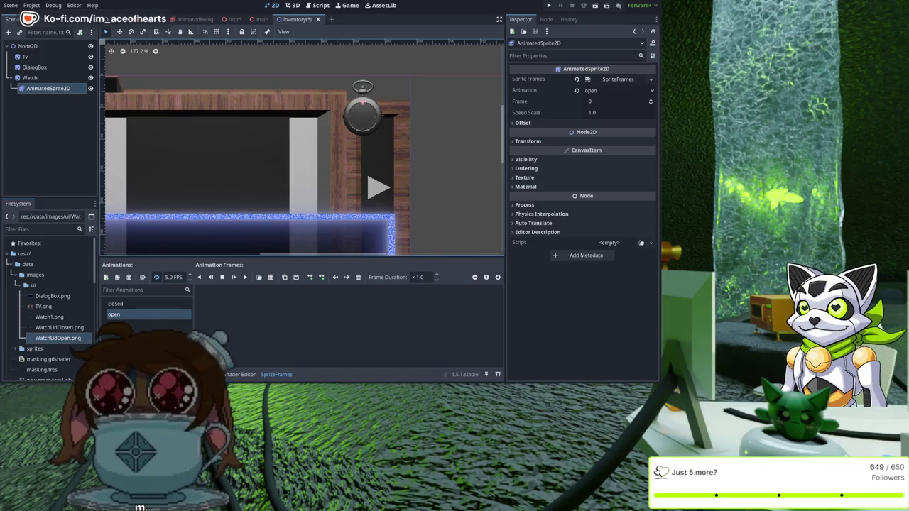
- Add WatchLidOpen.png as the open animation's frame, preview closed, then select the Watch node
click(71, 327)
mouse_move(69, 339)
mouse_down()
mouse_move(298, 331)
mouse_move(257, 339)
mouse_up()
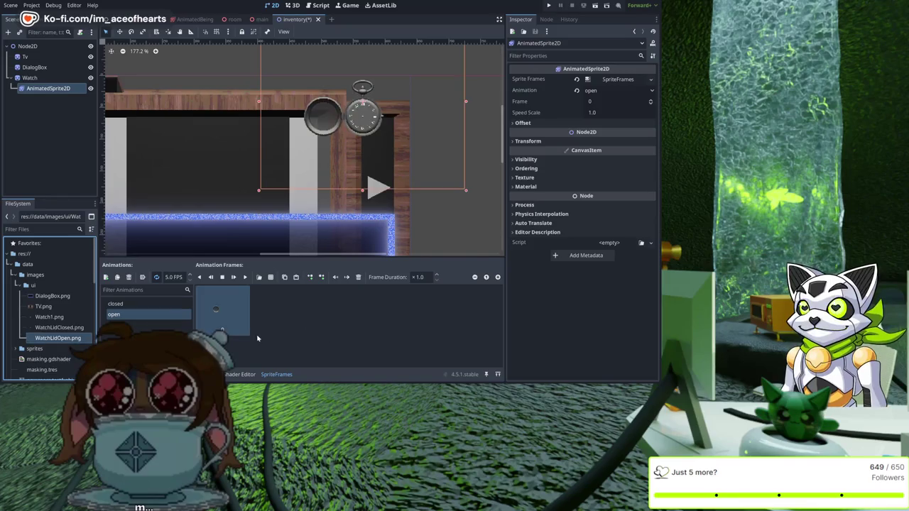
click(146, 313)
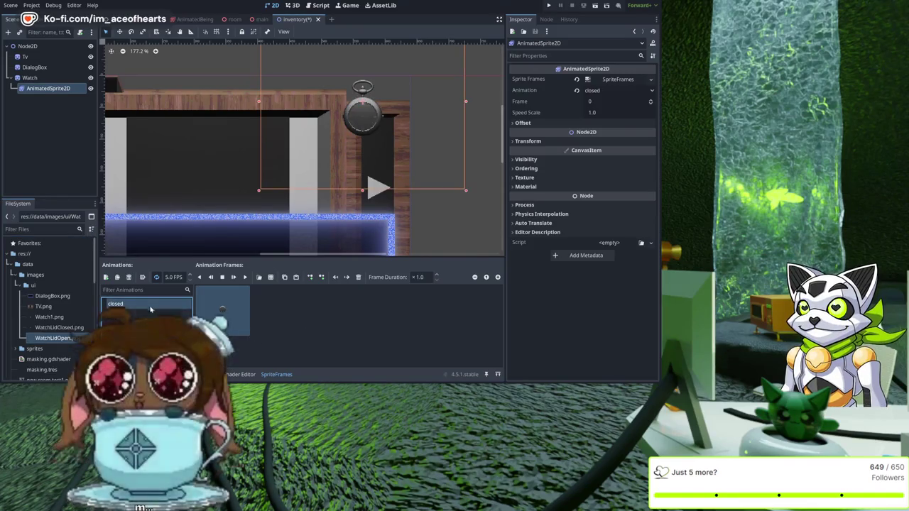
scroll(362, 114, up, 5)
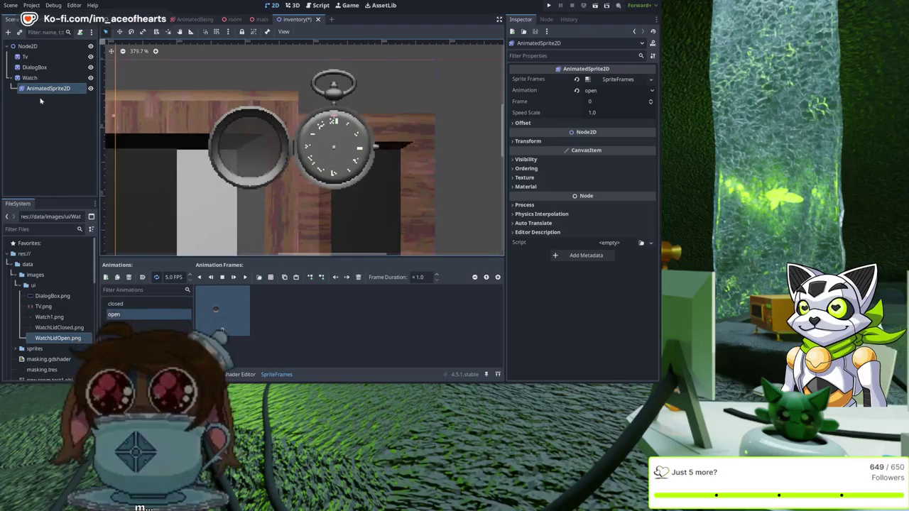
click(33, 77)
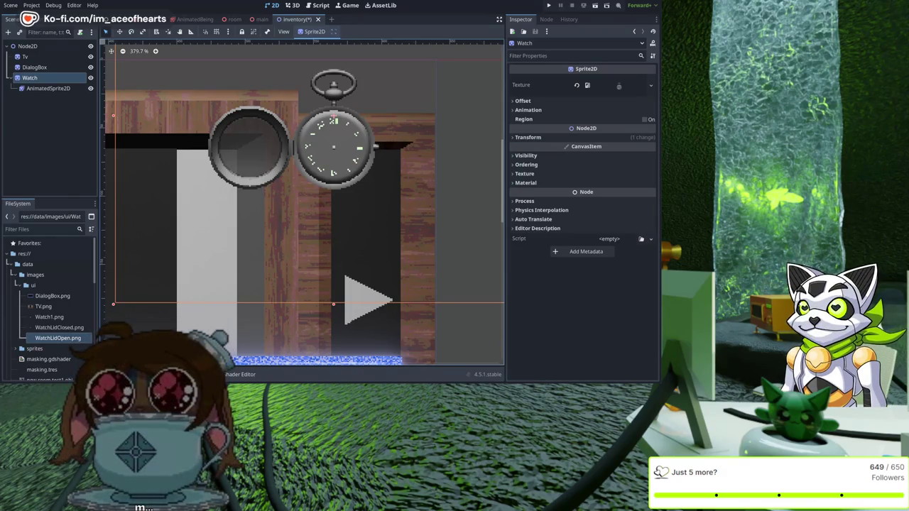
click(296, 221)
mouse_move(297, 222)
mouse_down()
mouse_move(264, 238)
mouse_move(307, 210)
mouse_move(296, 220)
mouse_up()
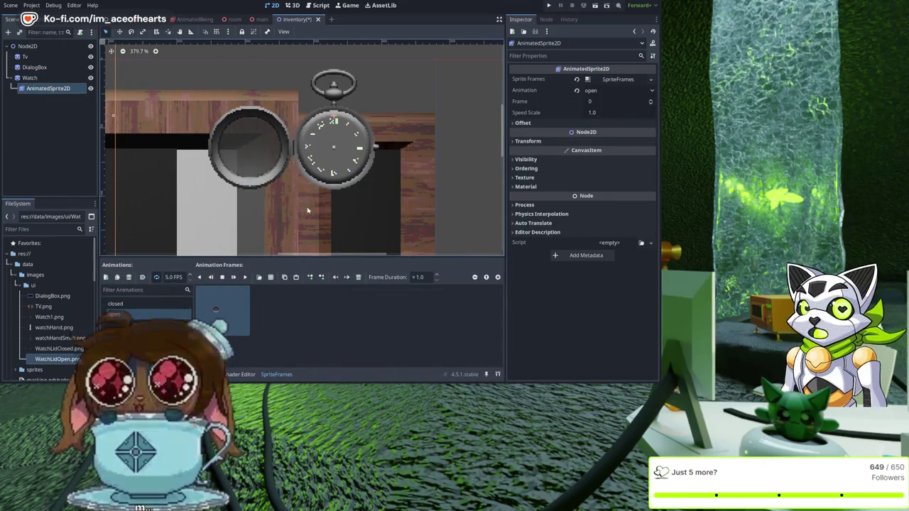
click(29, 79)
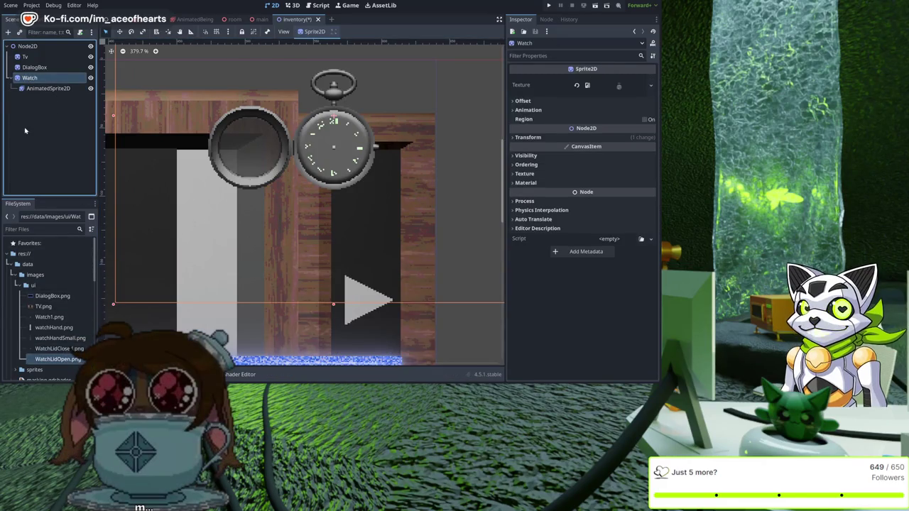
mouse_move(60, 331)
mouse_down()
mouse_move(100, 298)
mouse_move(355, 172)
mouse_move(350, 168)
mouse_up()
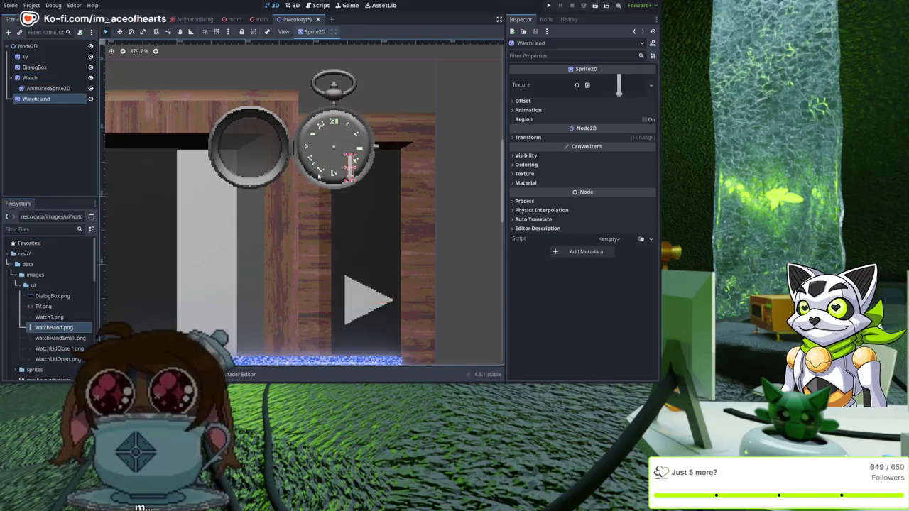
key(ctrl+z)
drag(55, 329, 43, 78)
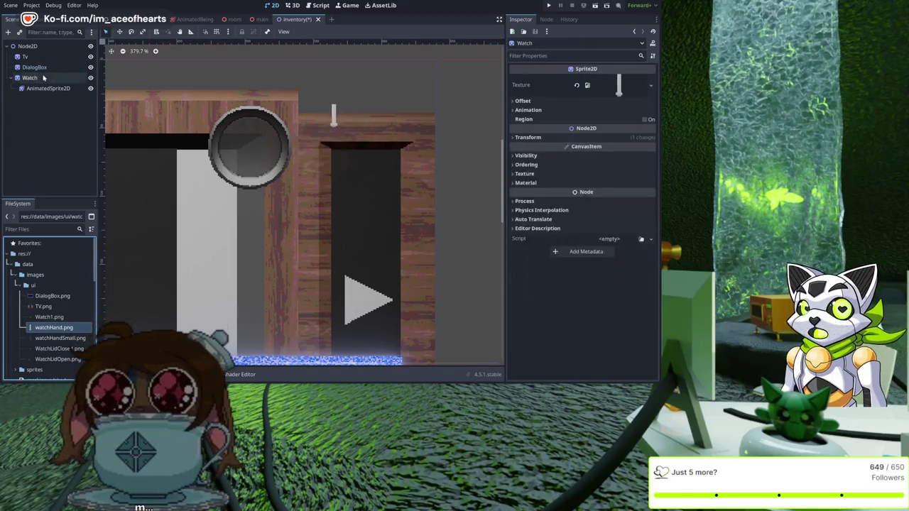
key(ctrl+z)
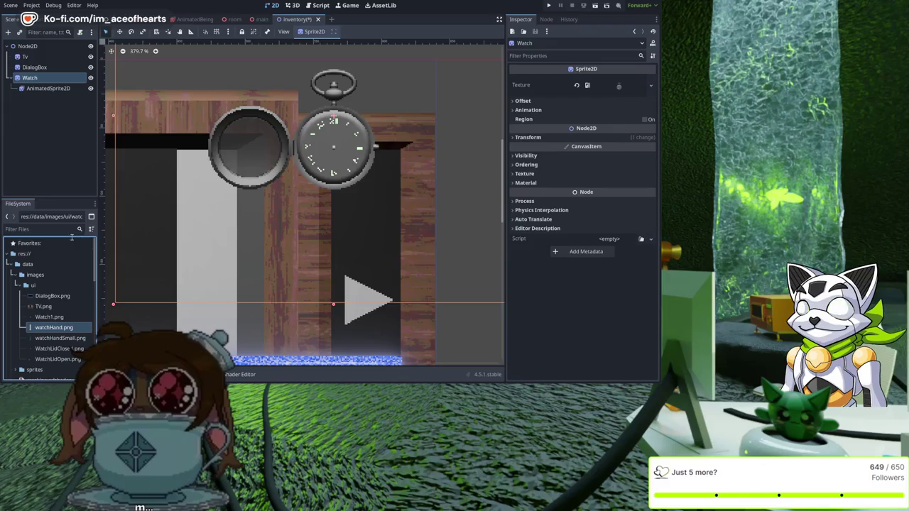
key(ctrl+a)
key(Return)
mouse_move(61, 334)
mouse_down()
mouse_move(40, 102)
mouse_move(50, 88)
mouse_move(45, 104)
mouse_up()
scroll(417, 177, up, 2)
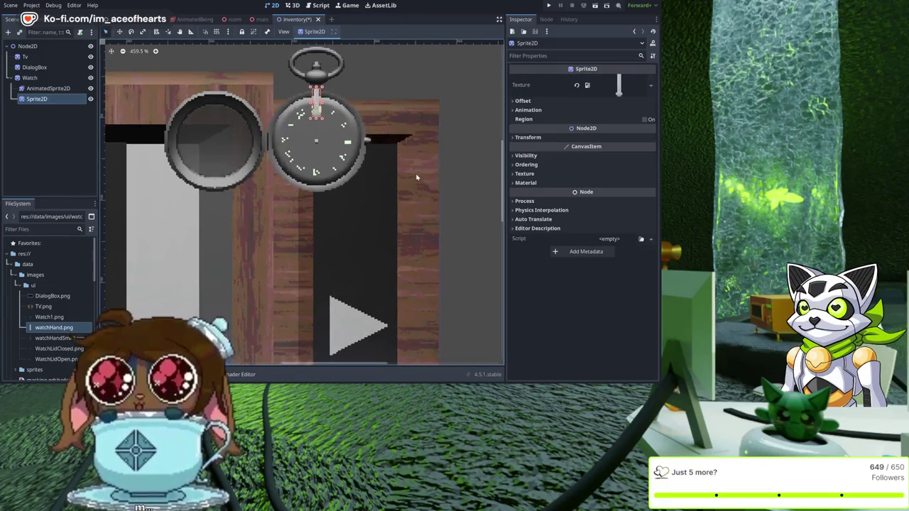
scroll(387, 199, up, 4)
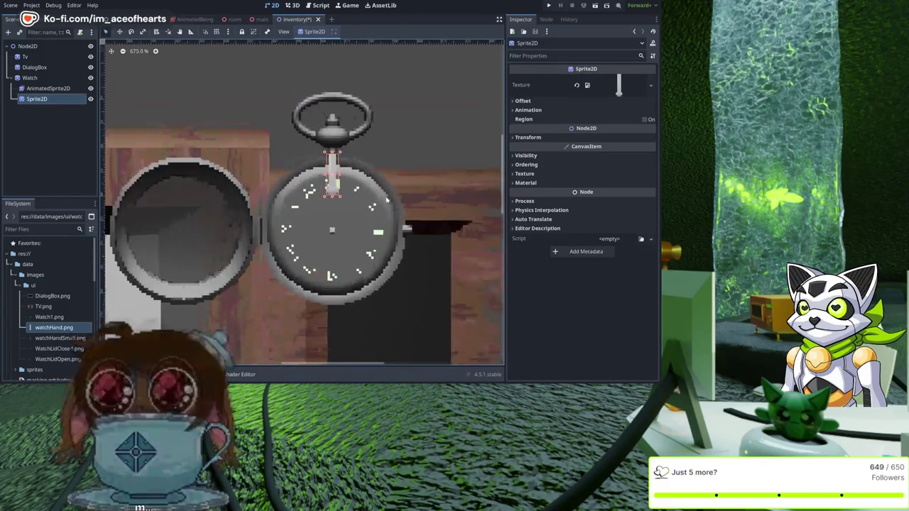
scroll(387, 200, up, 1)
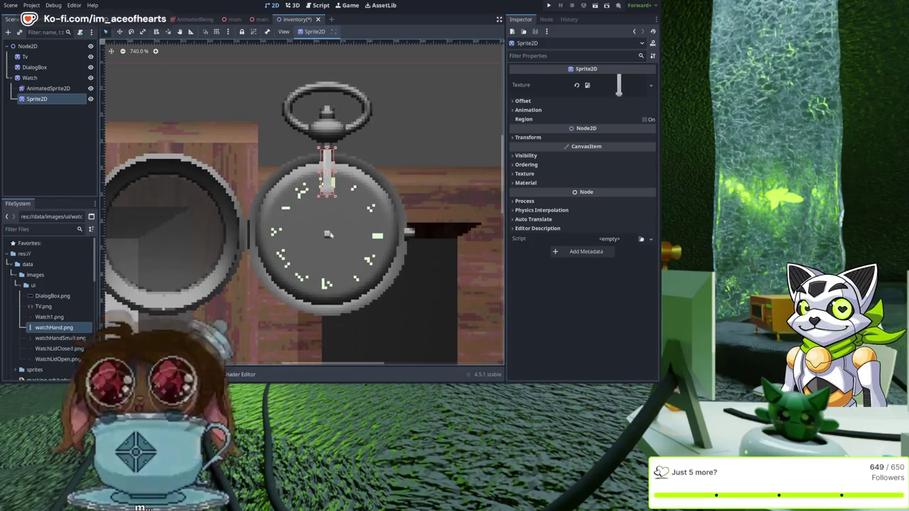
key(ctrl+z)
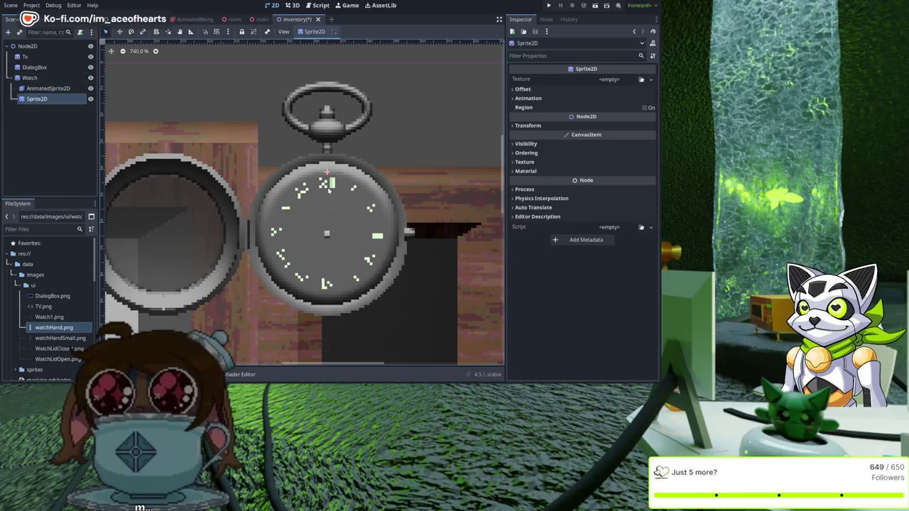
key(ctrl+z)
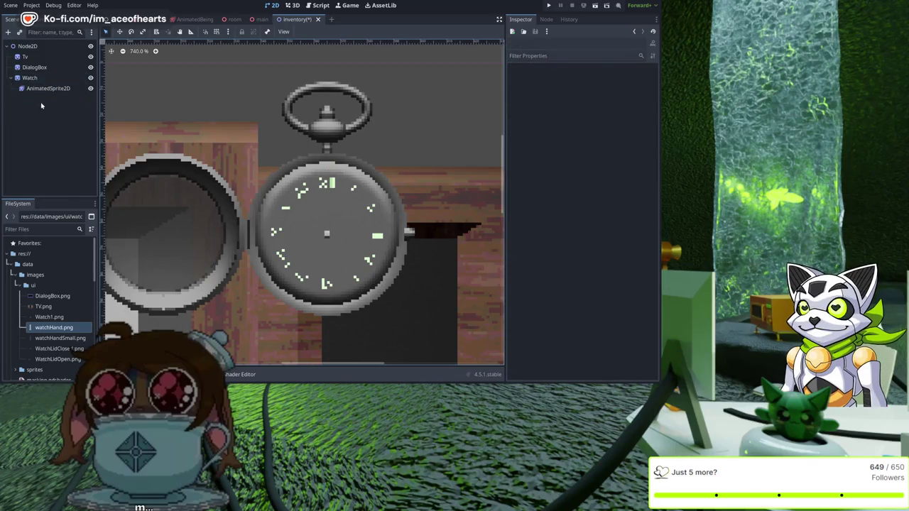
- Add two Node2D children directly under Watch and rename the second one LargeHand
click(39, 78)
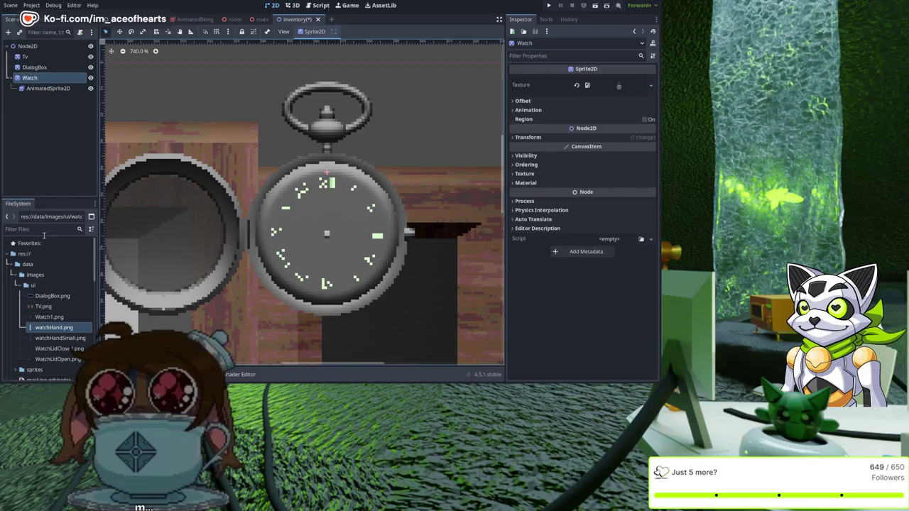
key(ctrl+shift+z)
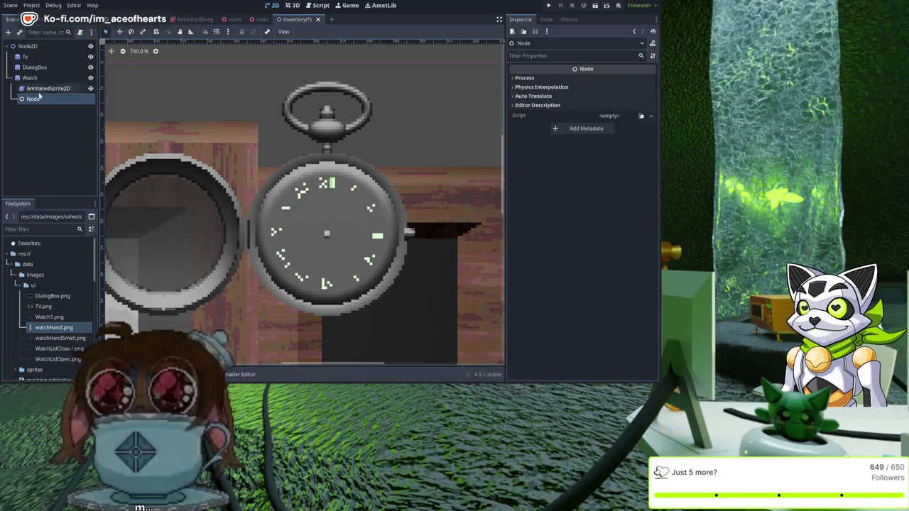
click(59, 101)
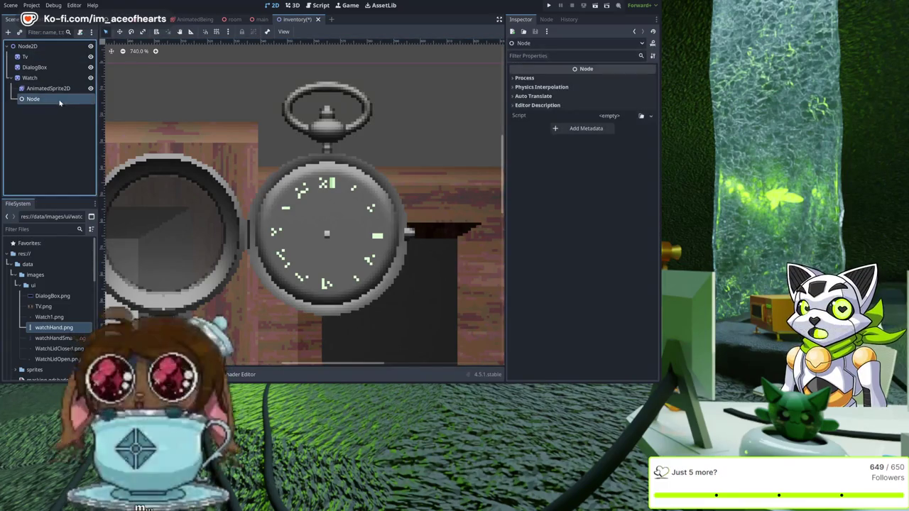
key(ctrl+z)
click(51, 80)
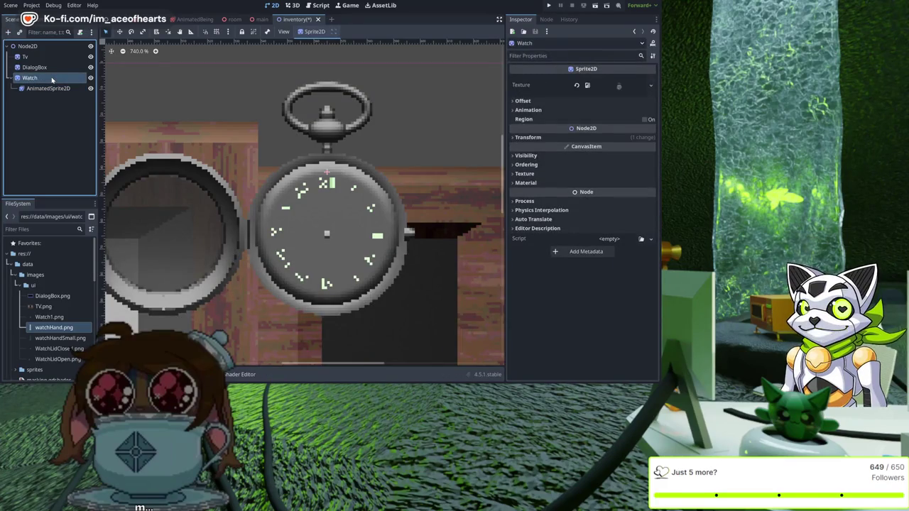
key(ctrl+v)
click(66, 108)
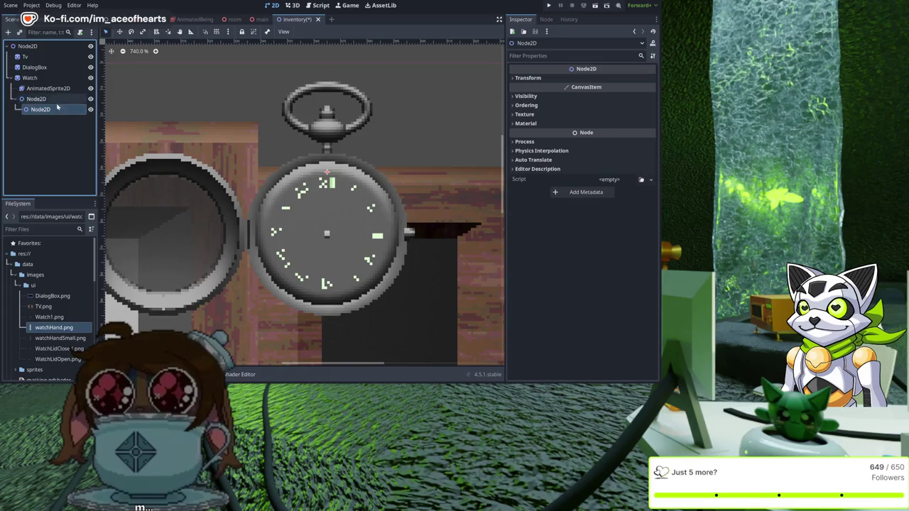
click(57, 100)
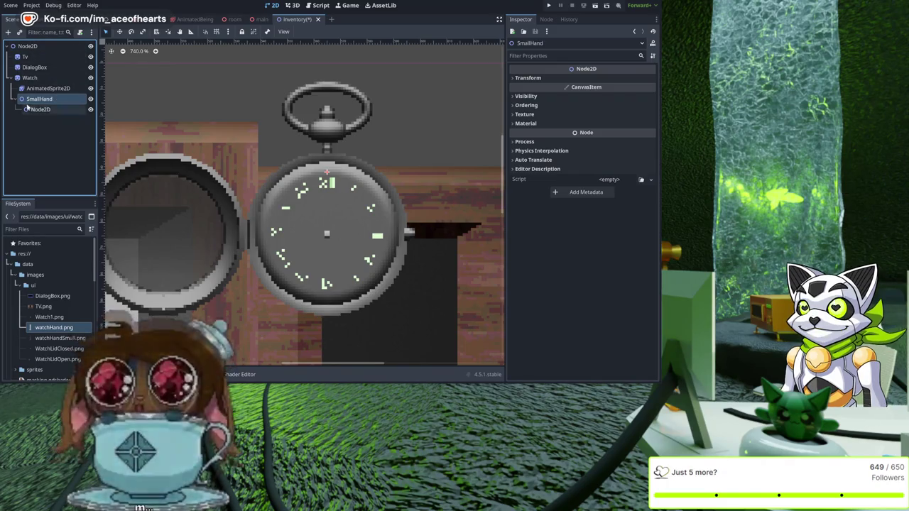
drag(31, 109, 32, 83)
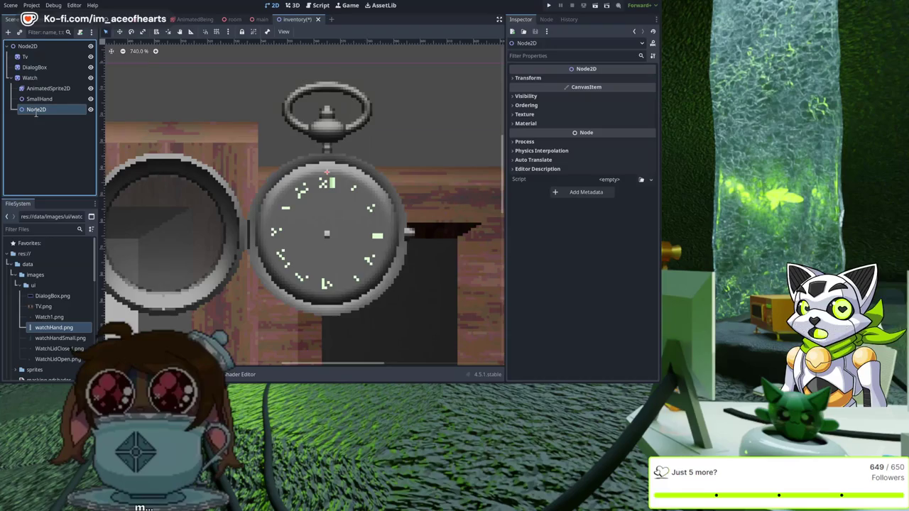
double_click(36, 109)
text(LargeHand)
key(Return)
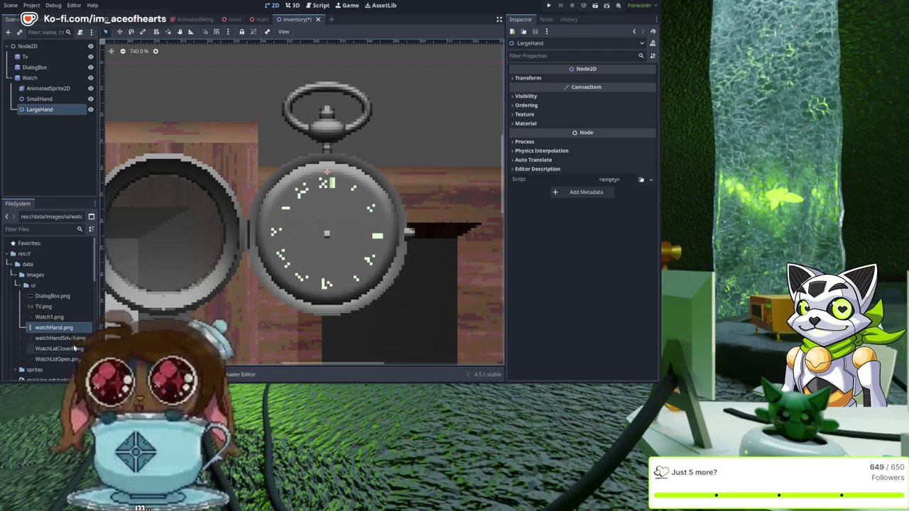
- Drag watchHand.png from the FileSystem into the scene as a new sprite
drag(34, 326, 61, 259)
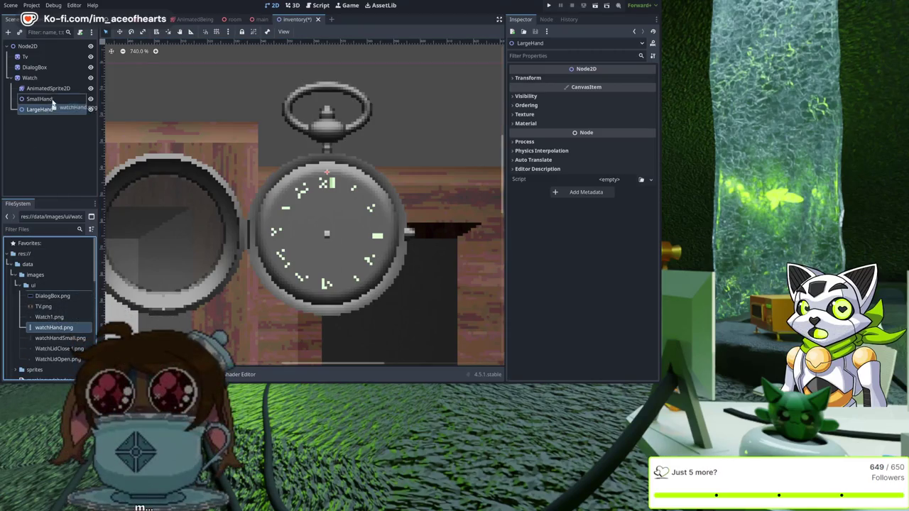
drag(54, 102, 48, 113)
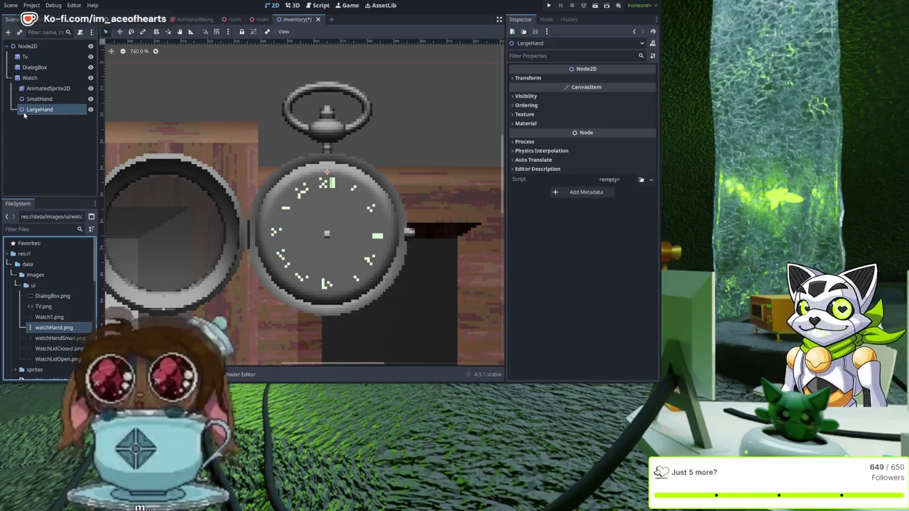
mouse_move(69, 308)
mouse_down()
mouse_move(48, 110)
mouse_move(72, 111)
mouse_up()
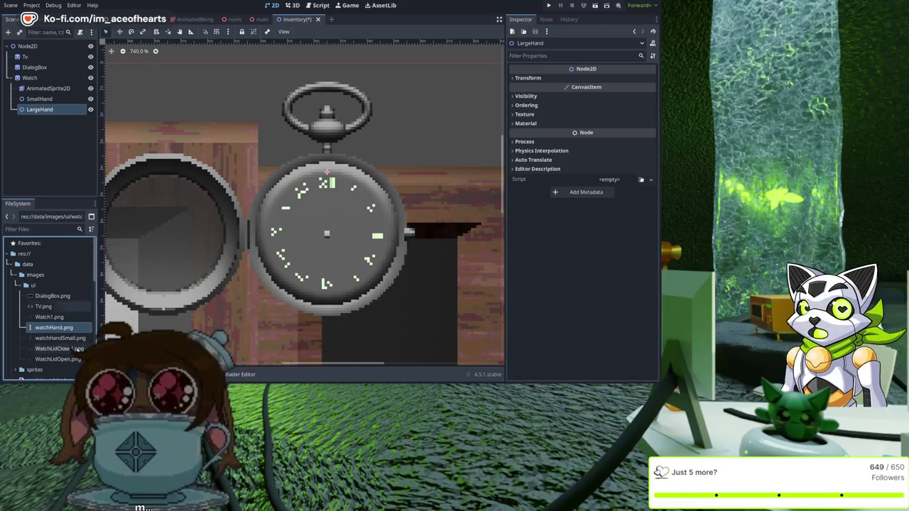
drag(54, 327, 243, 201)
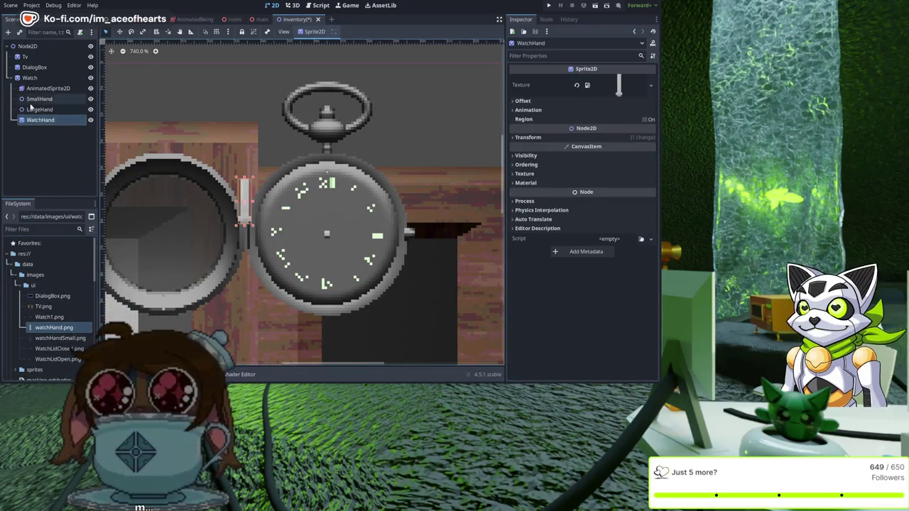
- Reparent the WatchHand sprite under LargeHand and start editing its Transform position
drag(40, 119, 40, 109)
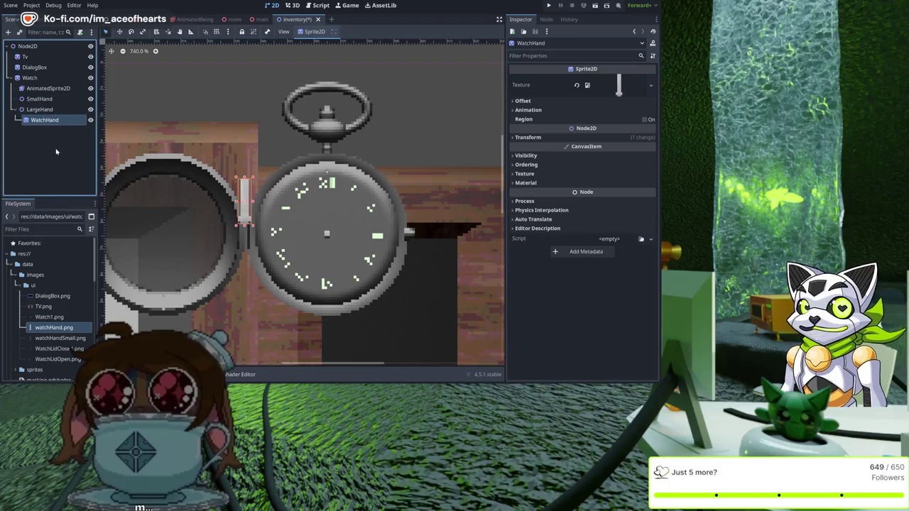
click(527, 137)
click(615, 148)
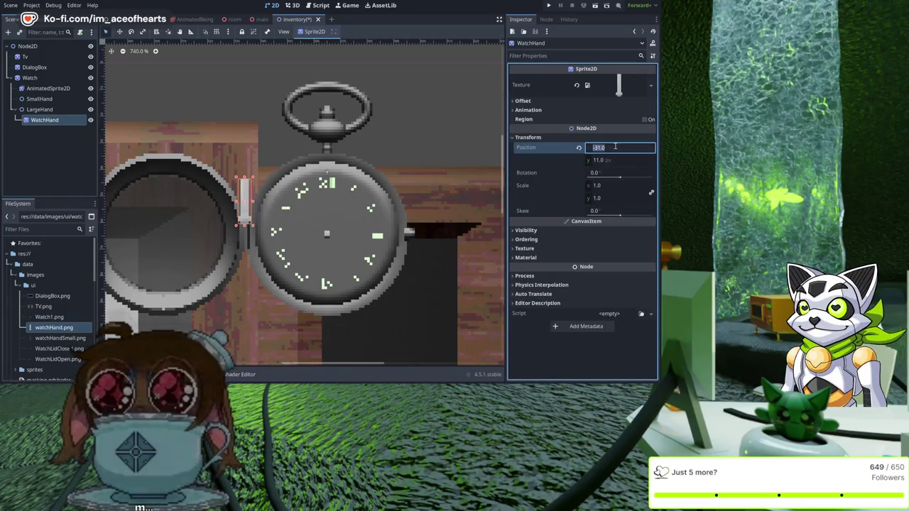
click(416, 152)
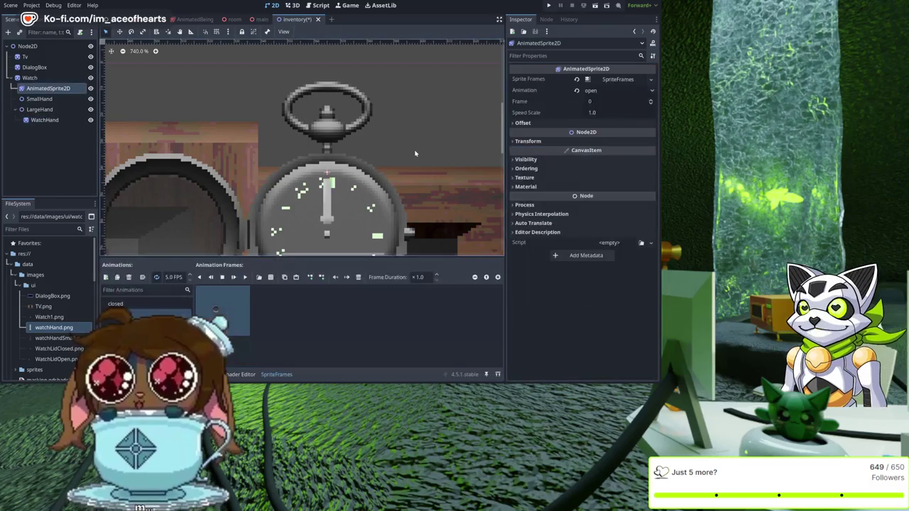
click(40, 109)
click(44, 119)
- Set WatchHand's position to (0, 14) so it points up from the watch centre
click(612, 160)
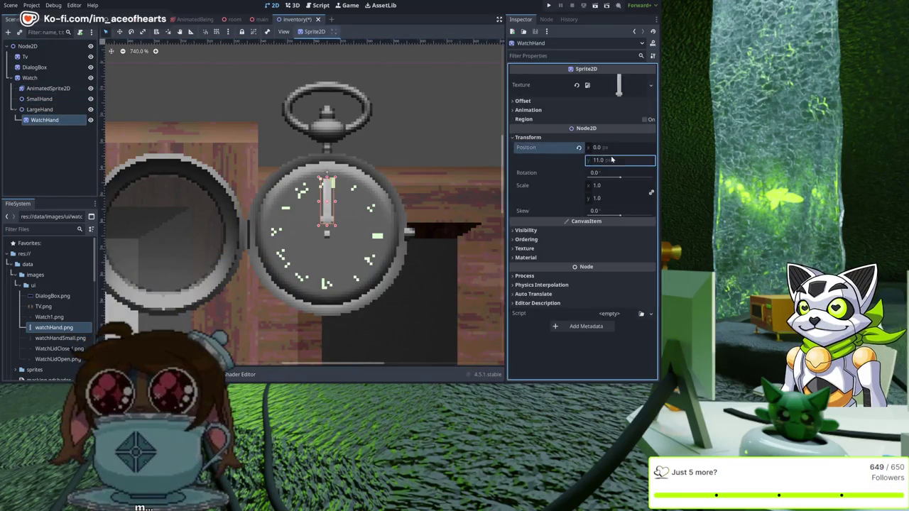
text(0)
key(Return)
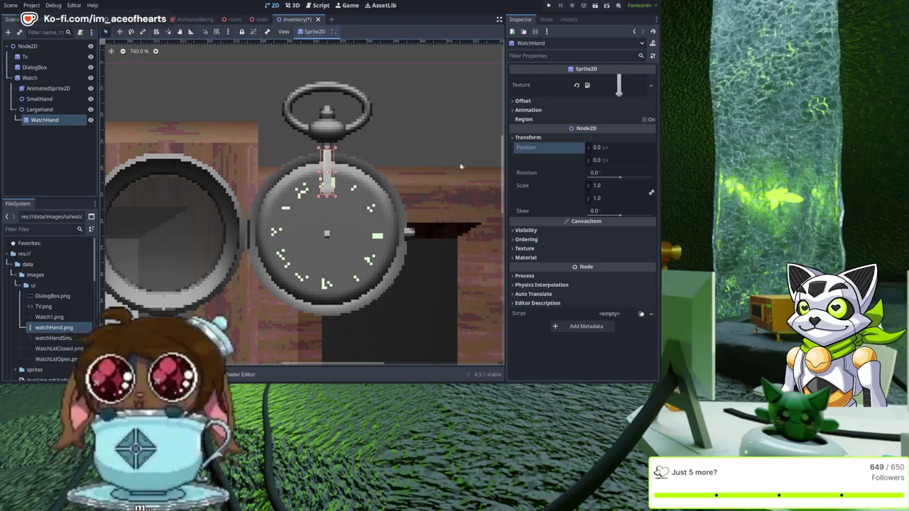
key(Return)
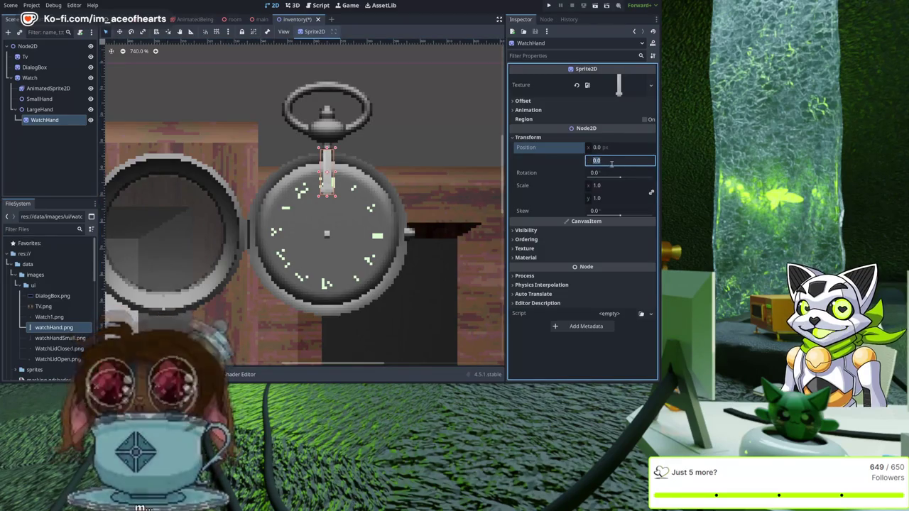
text(1)
click(383, 190)
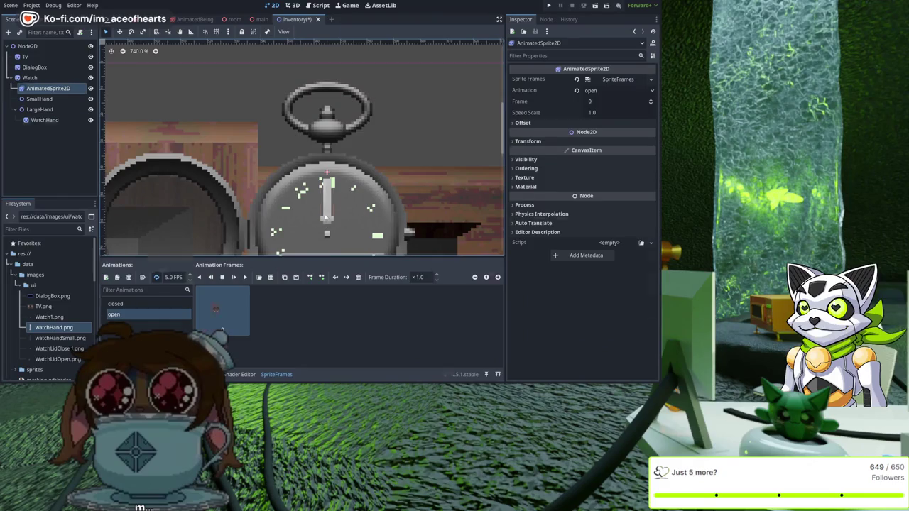
click(326, 202)
click(604, 161)
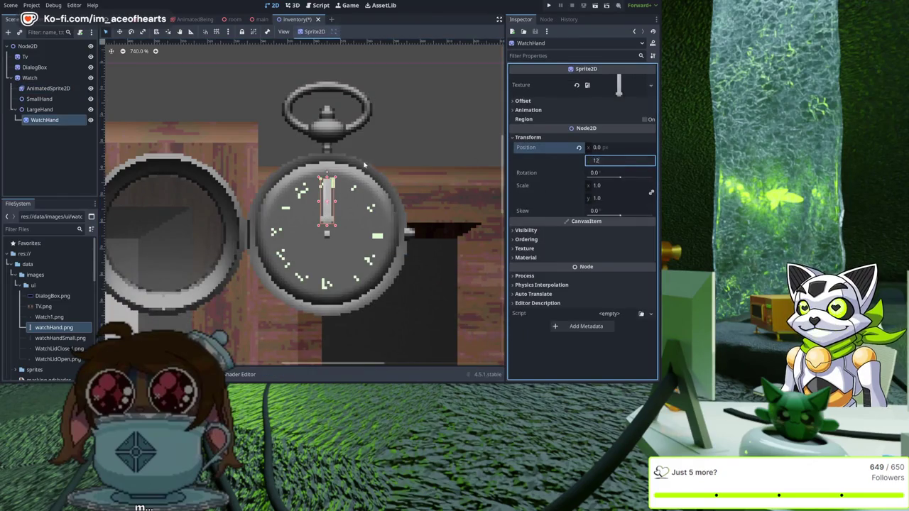
click(383, 148)
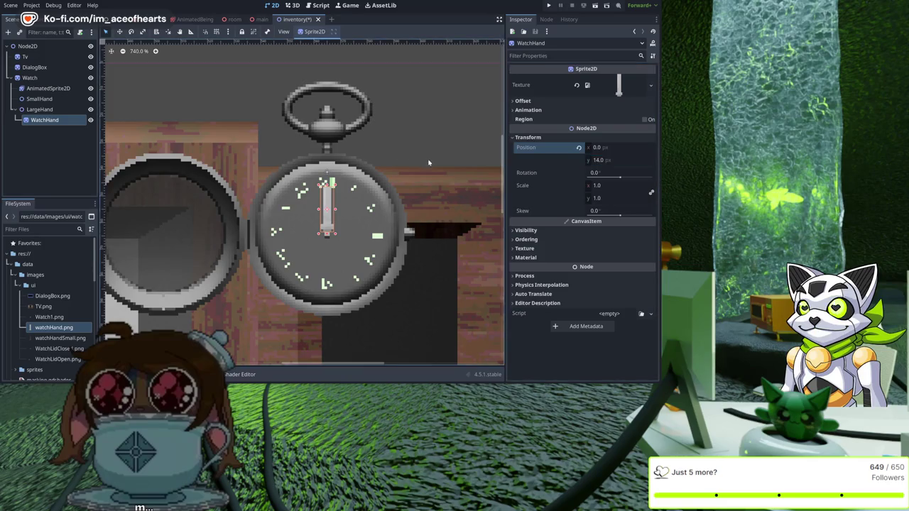
click(40, 109)
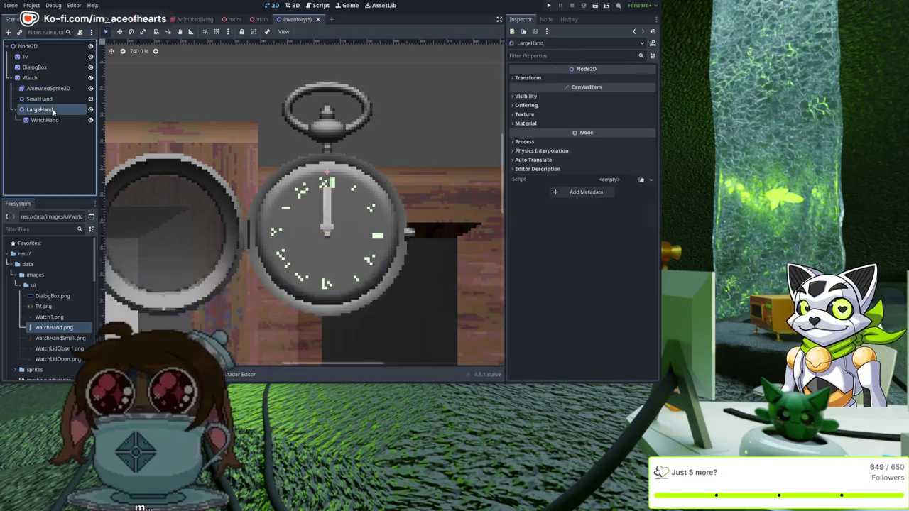
- Add watchHandSmall.png as WatchHandSmall under SmallHand at x 0, then compare the watch sprites
mouse_move(56, 338)
mouse_down()
mouse_move(28, 121)
mouse_move(55, 142)
mouse_up()
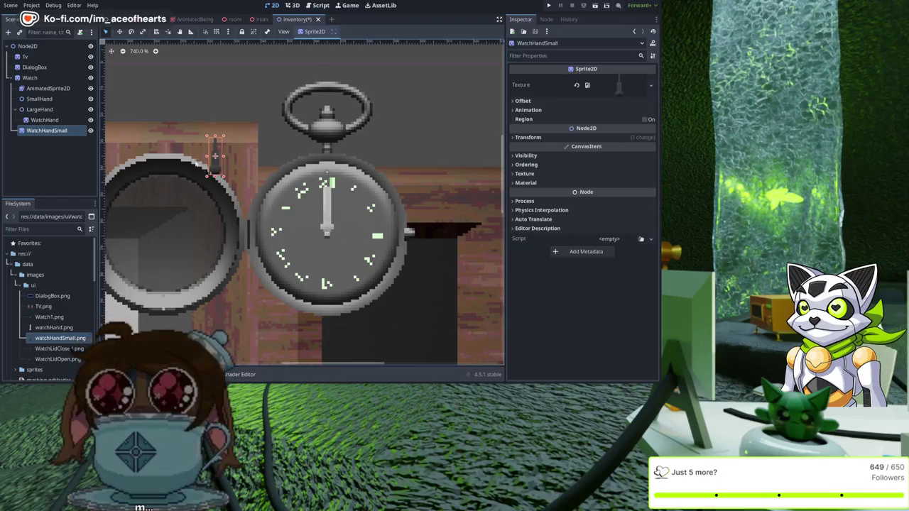
drag(50, 130, 51, 102)
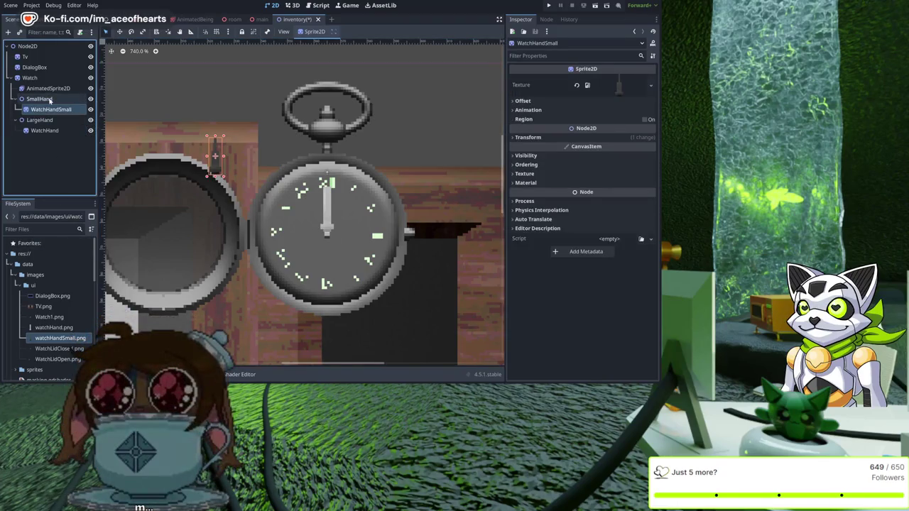
click(563, 142)
click(599, 148)
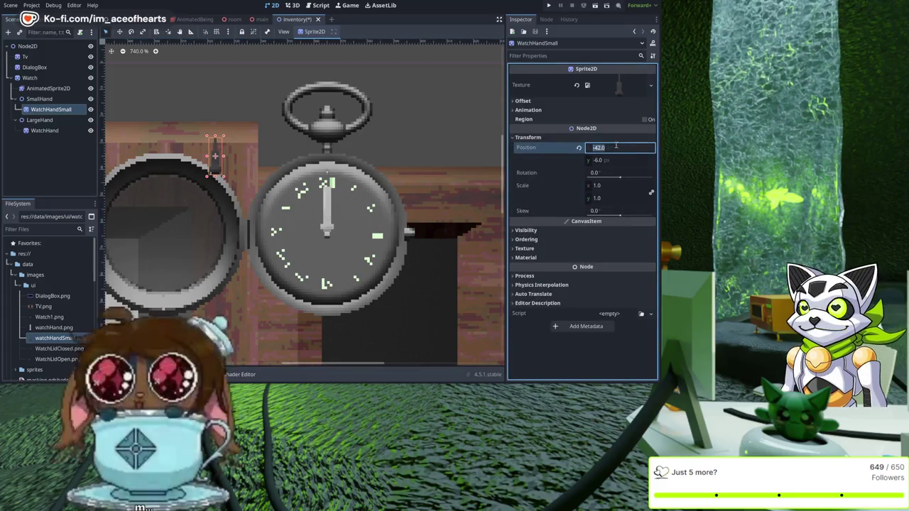
text(0)
key(Return)
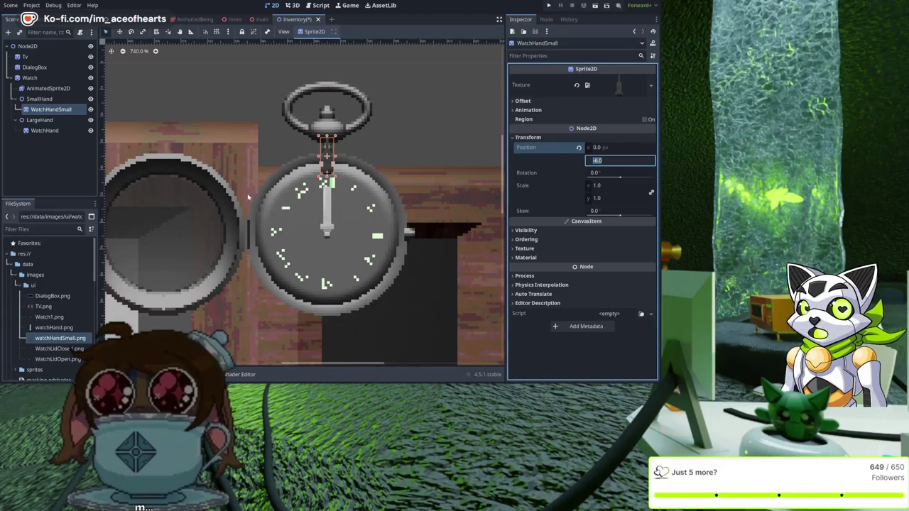
click(48, 88)
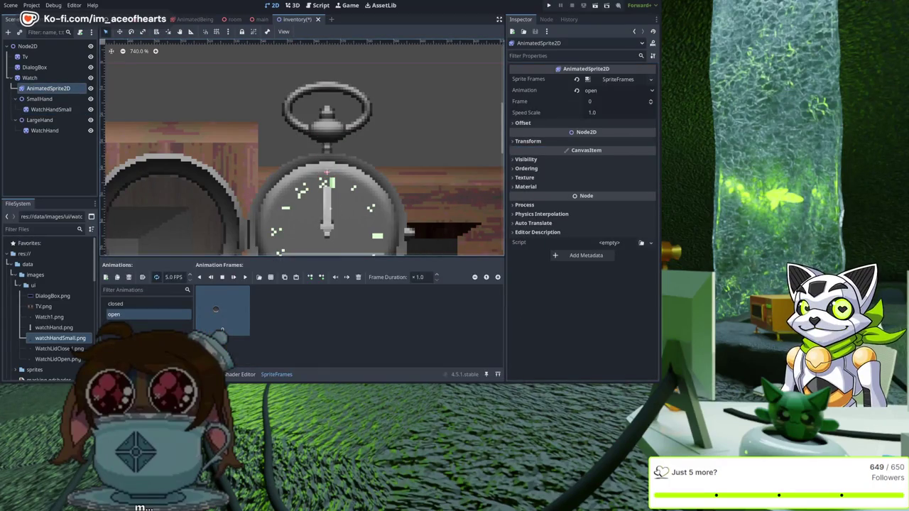
click(52, 109)
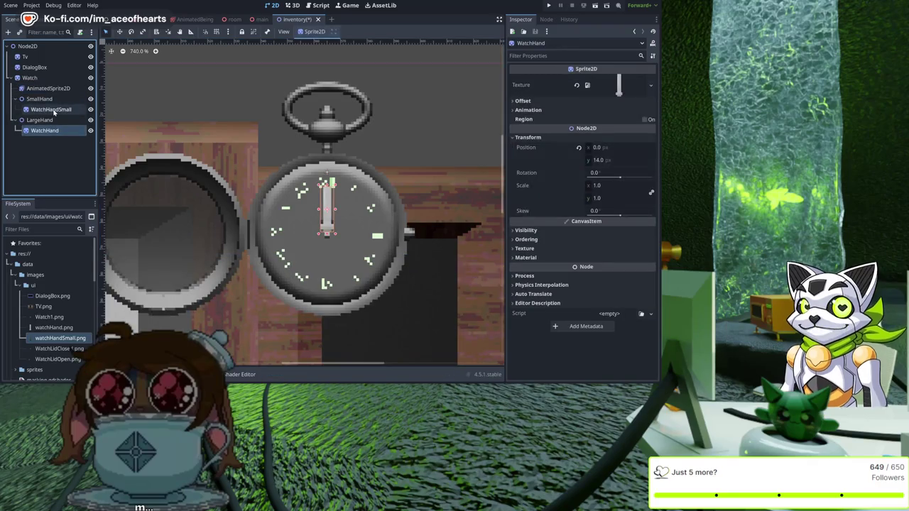
- Switch the watch's AnimatedSprite2D to its 'closed' animation
click(224, 106)
scroll(224, 107, down, 2)
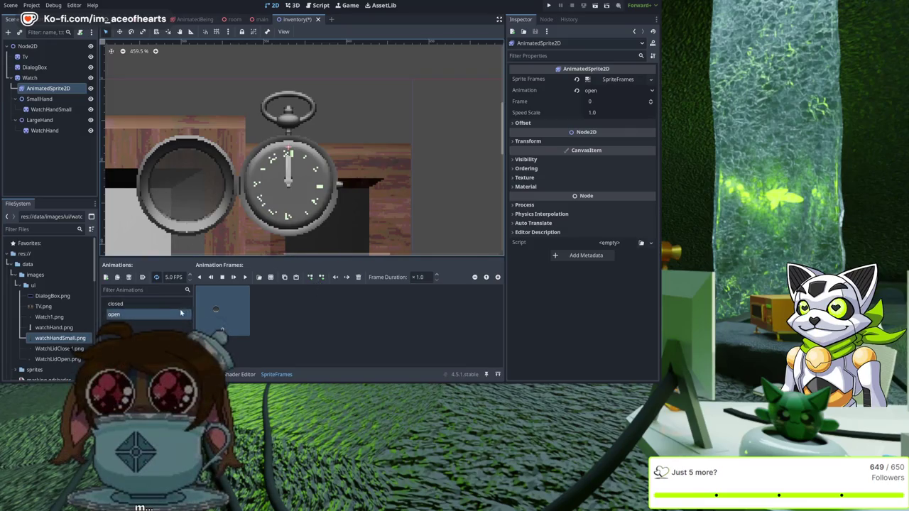
click(115, 304)
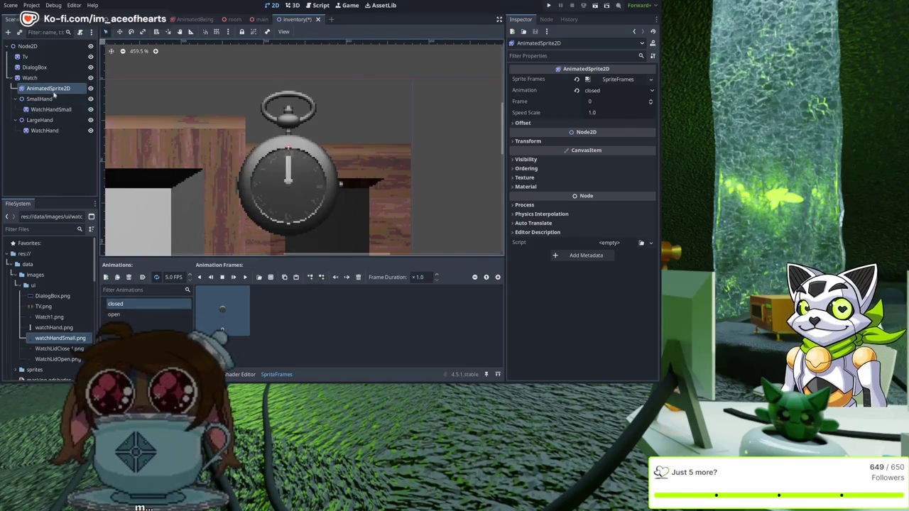
- Move AnimatedSprite2D below LargeHand under Watch so the lid draws over the hands
click(52, 88)
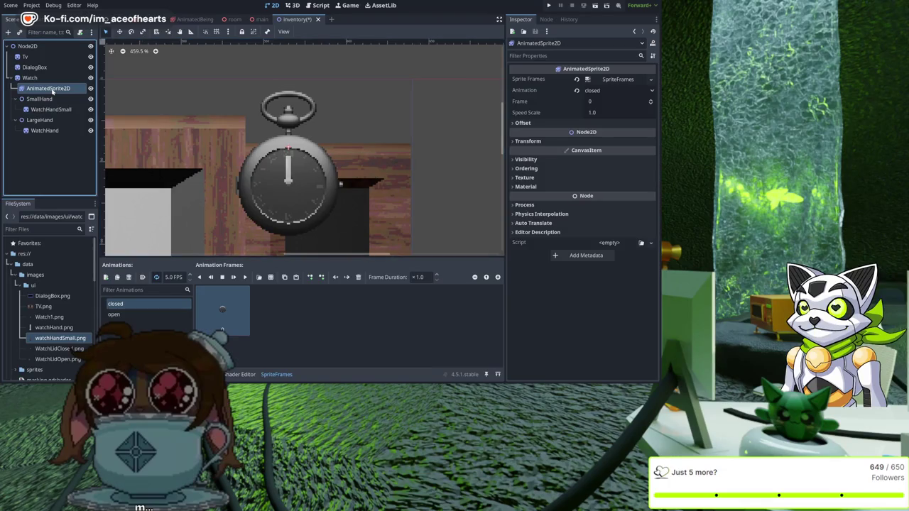
mouse_move(51, 137)
mouse_down()
mouse_move(33, 139)
mouse_move(27, 119)
mouse_up()
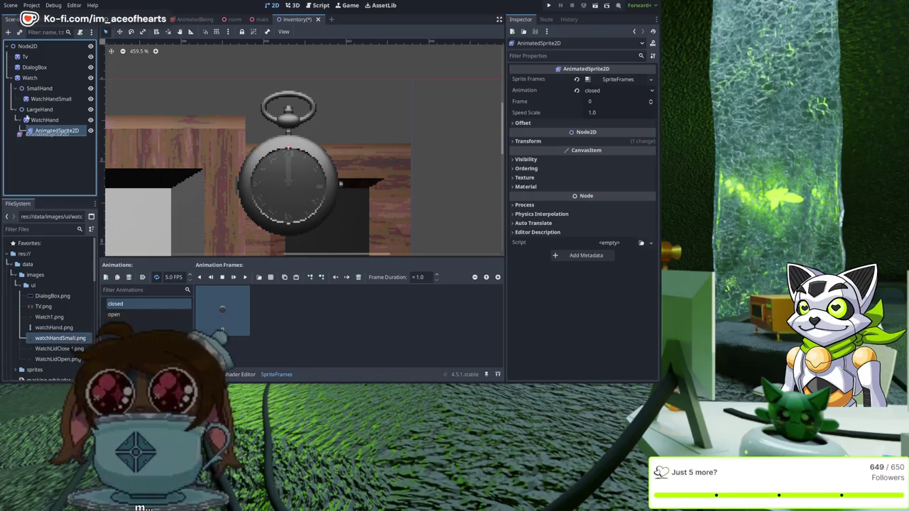
drag(41, 84, 41, 85)
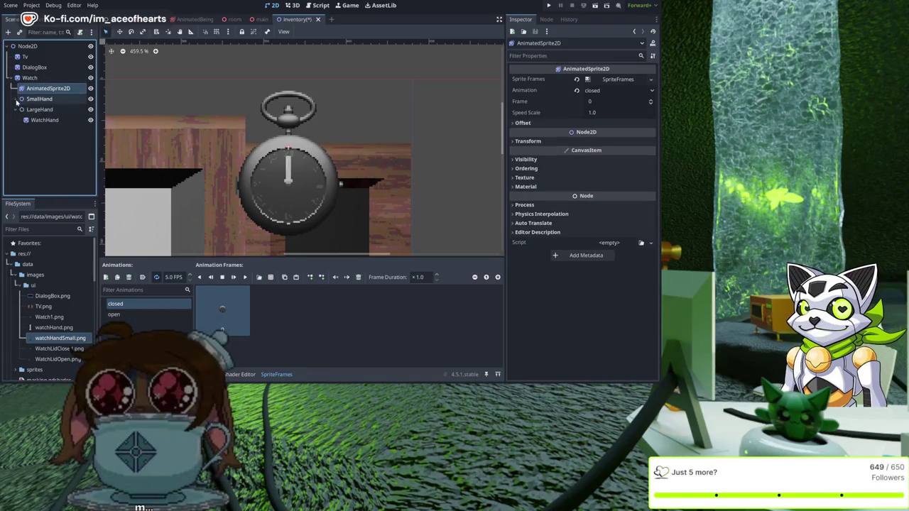
click(16, 119)
drag(43, 88, 47, 114)
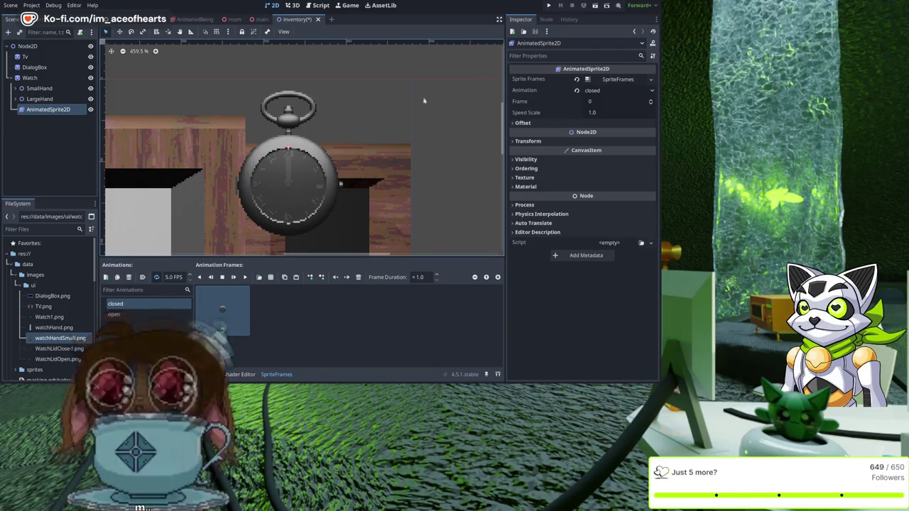
- Preview the open and closed animations, leave the watch on 'closed', and go to the Script workspace
right_click(255, 185)
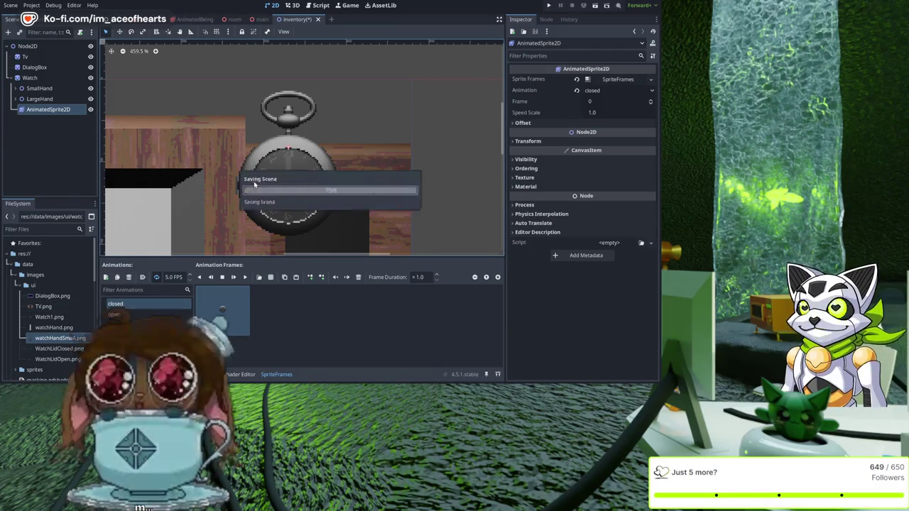
click(124, 315)
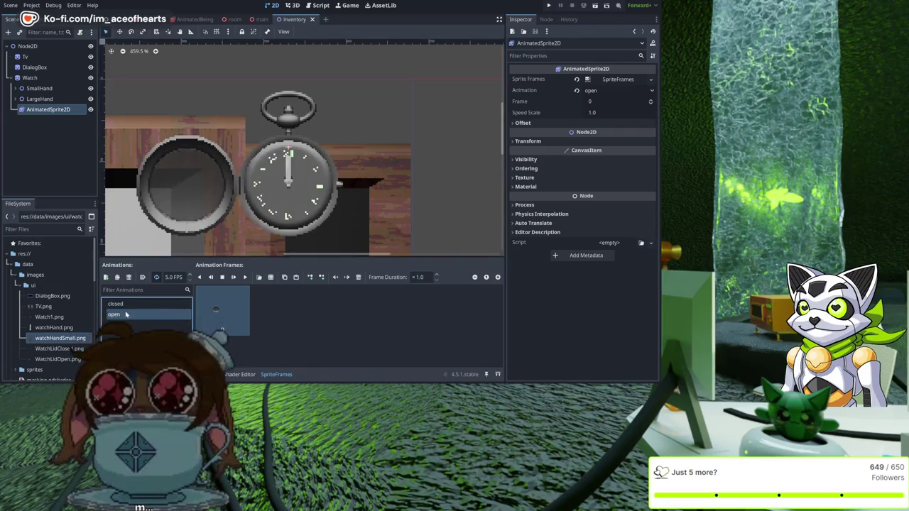
click(132, 304)
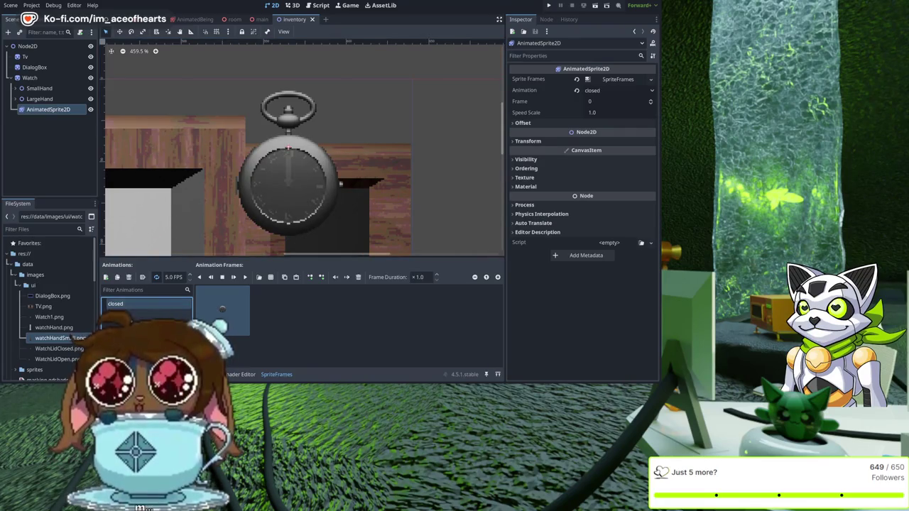
click(135, 312)
click(133, 304)
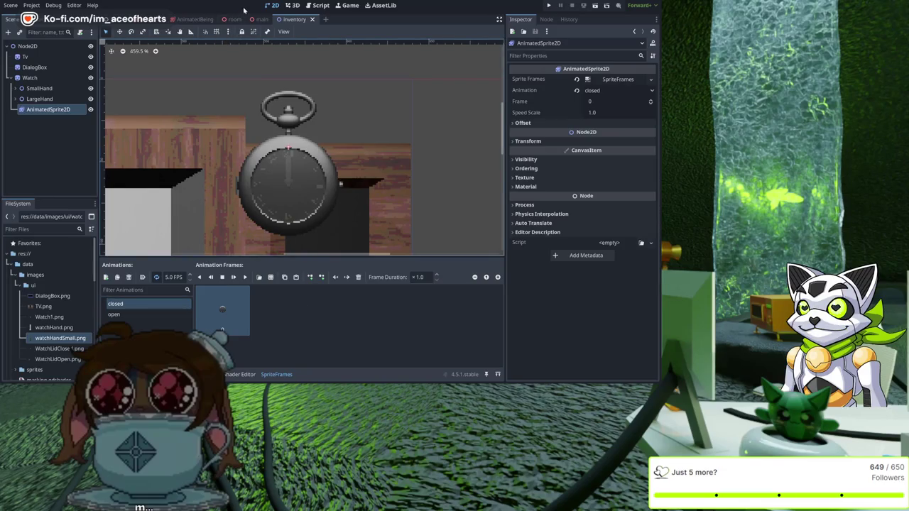
click(316, 7)
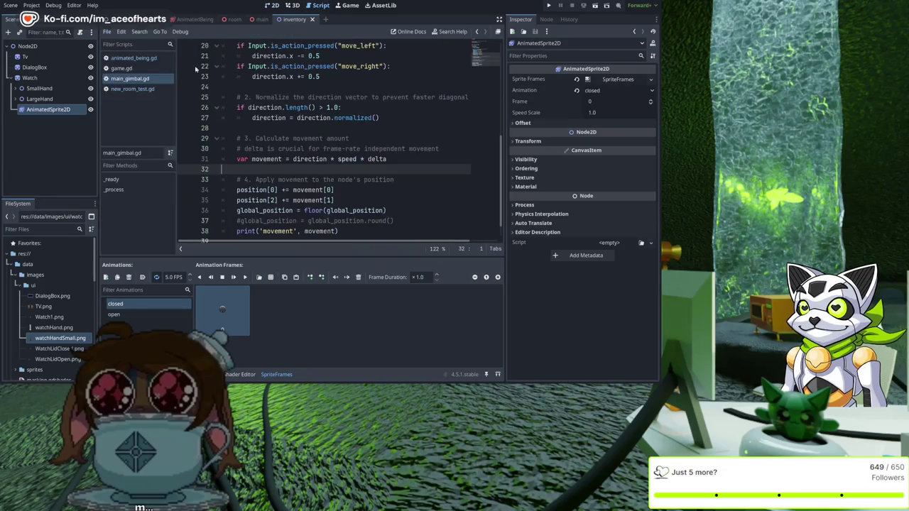
- Open game.gd in the script editor
click(121, 68)
scroll(337, 159, down, 1)
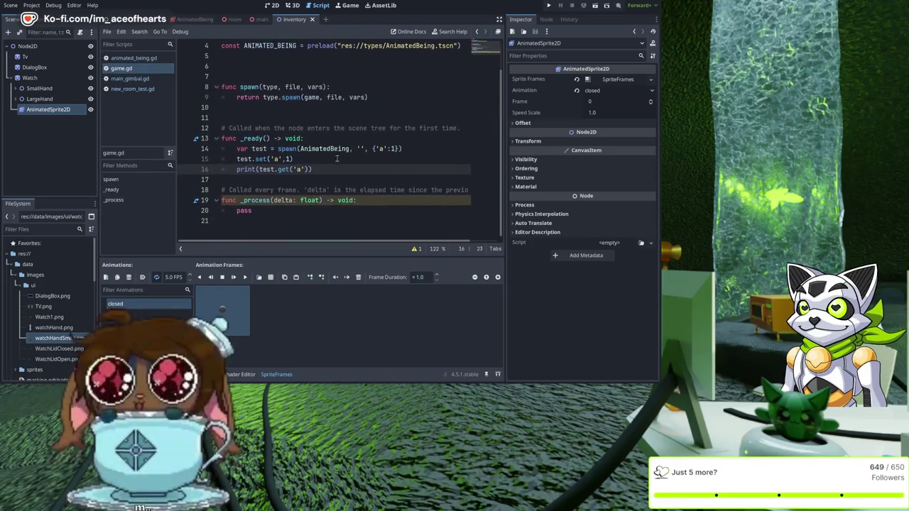
scroll(337, 159, up, 1)
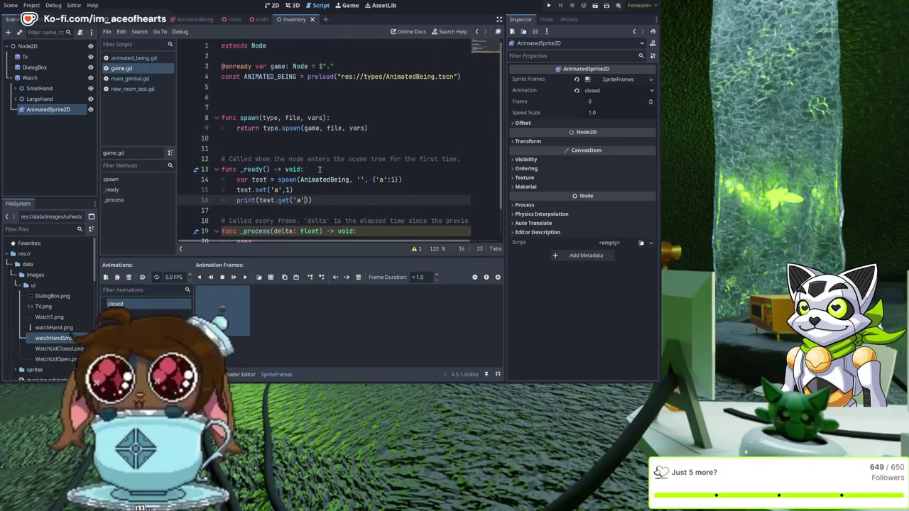
- Declare `var time: datetime` on line 6, then return to the scene view
click(298, 94)
text(v)
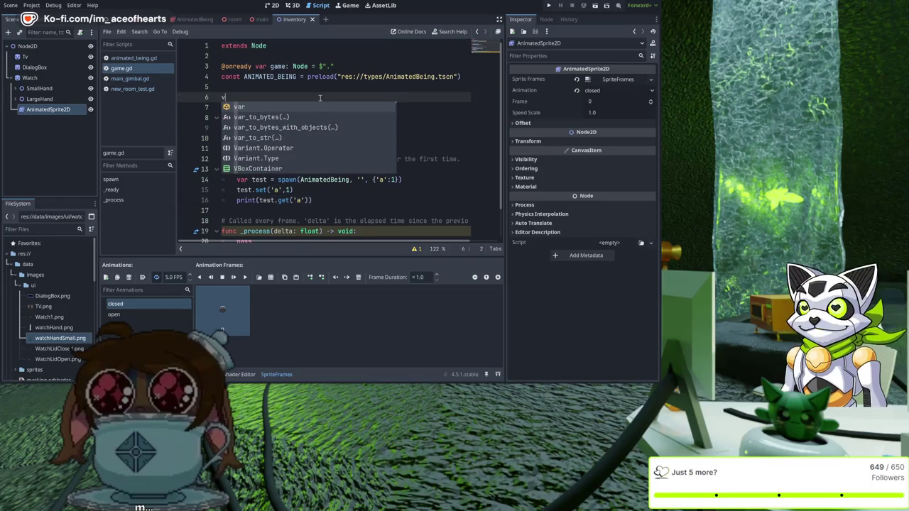
key(BackSpace)
text(date)
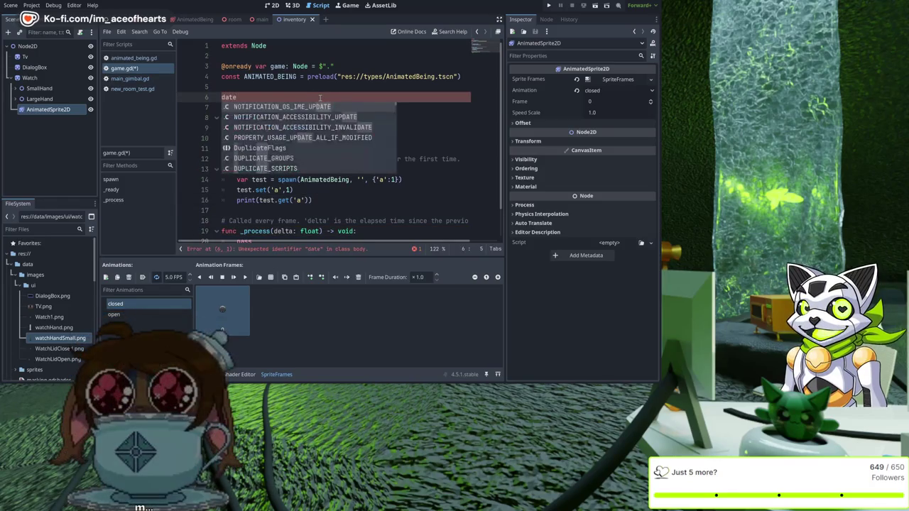
key(BackSpace)
key(BackSpace)
key(BackSpace)
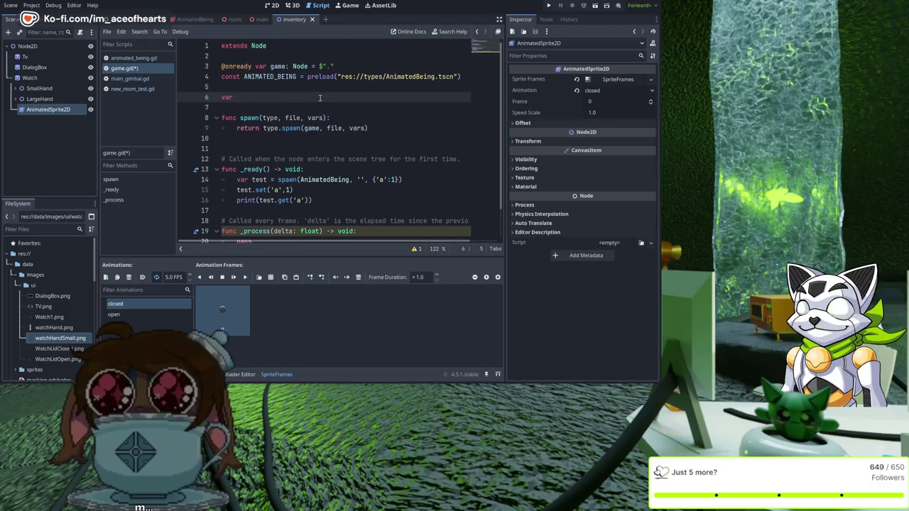
key(BackSpace)
key(BackSpace)
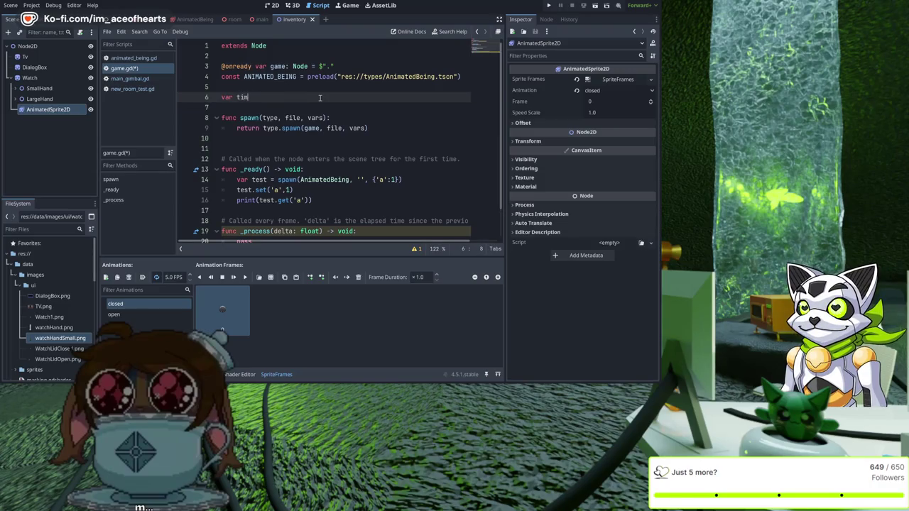
text(: date)
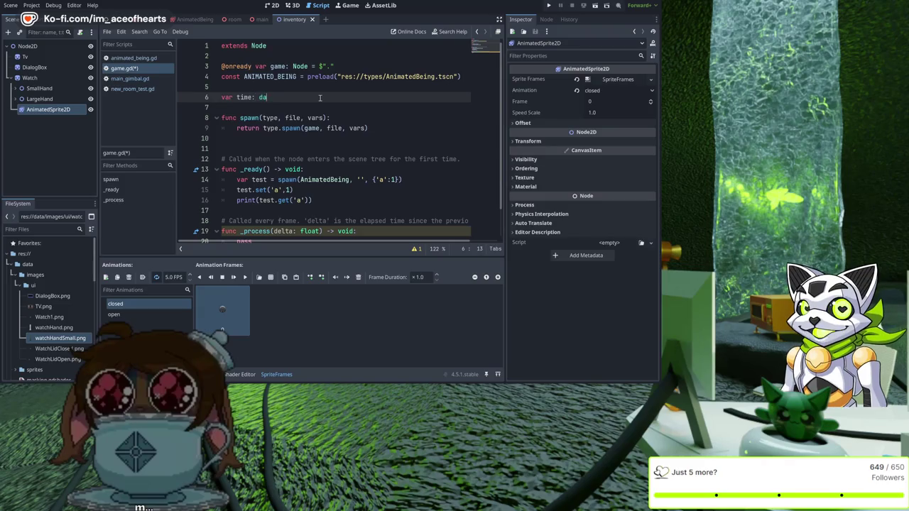
key(BackSpace)
key(BackSpace)
key(BackSpace)
text(t)
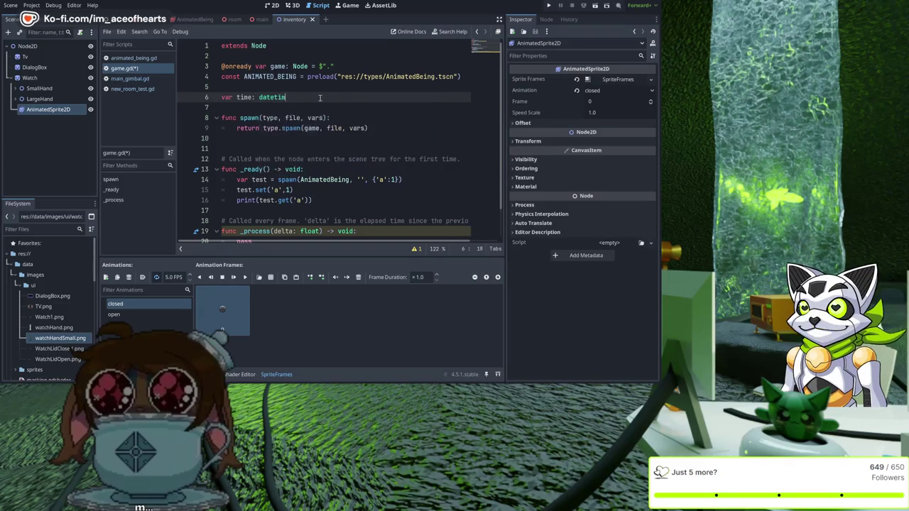
text(ime)
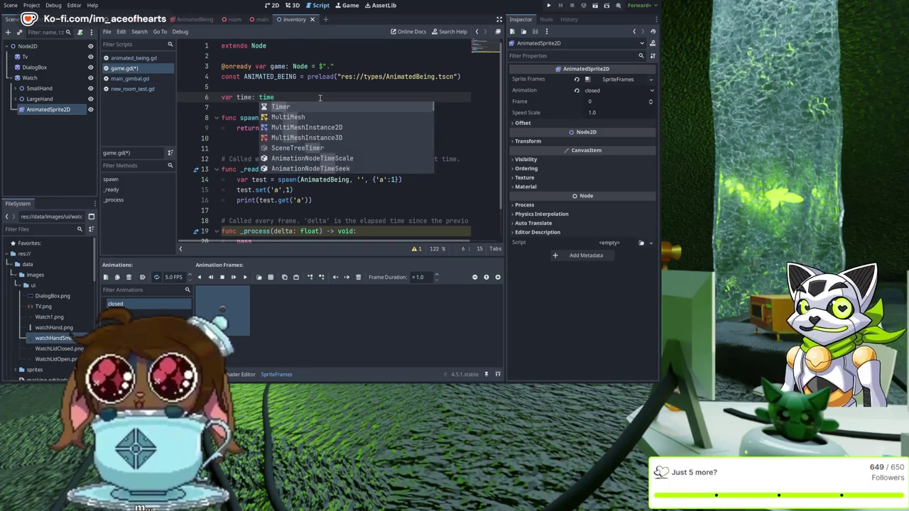
key(ctrl+Left)
text(date)
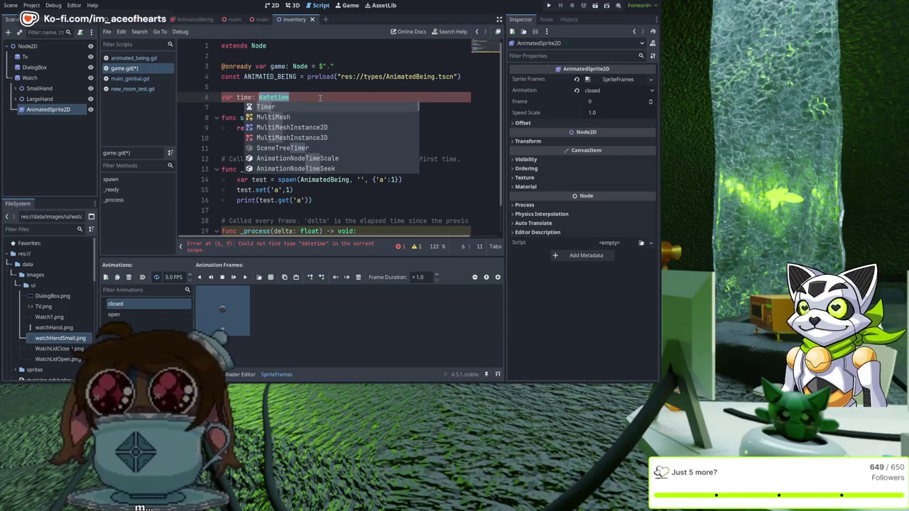
click(28, 45)
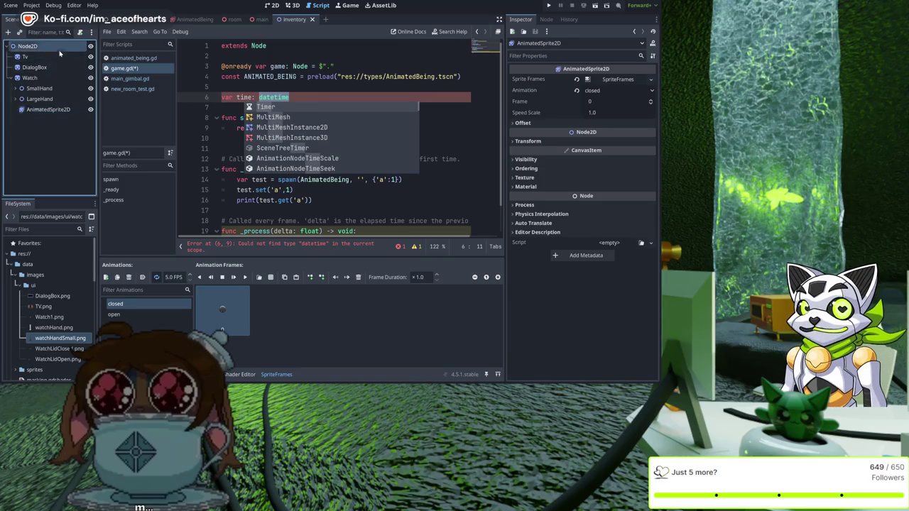
click(291, 5)
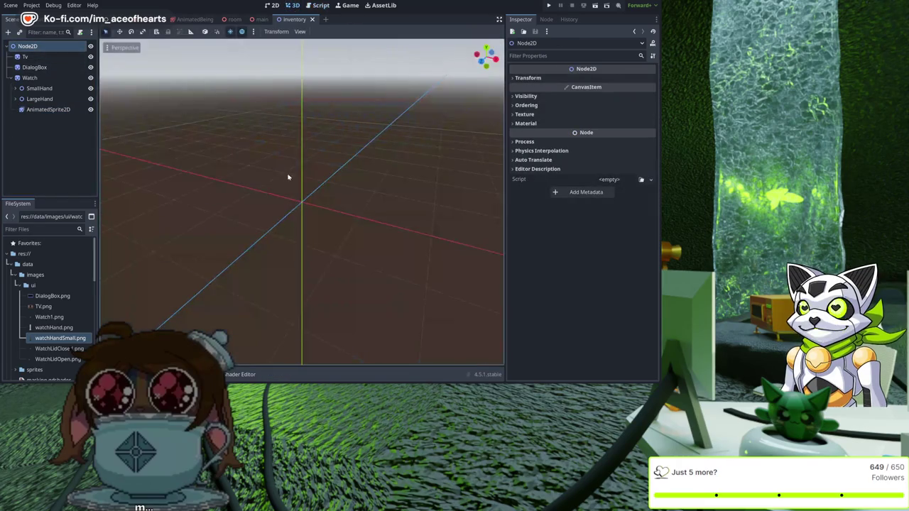
- Switch to the 2D workspace and zoom out to see the whole inventory scene
click(272, 5)
scroll(309, 127, down, 5)
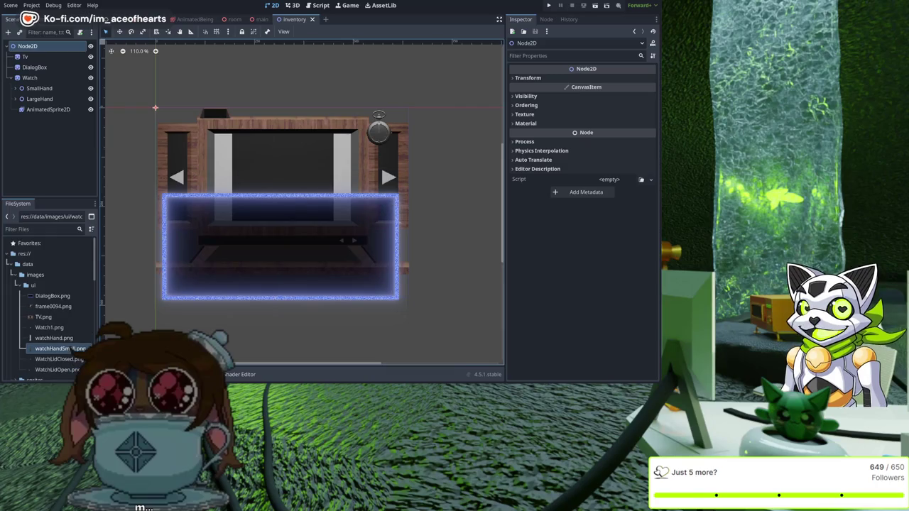
click(51, 360)
mouse_move(53, 306)
mouse_down()
mouse_move(330, 187)
mouse_move(316, 167)
mouse_up()
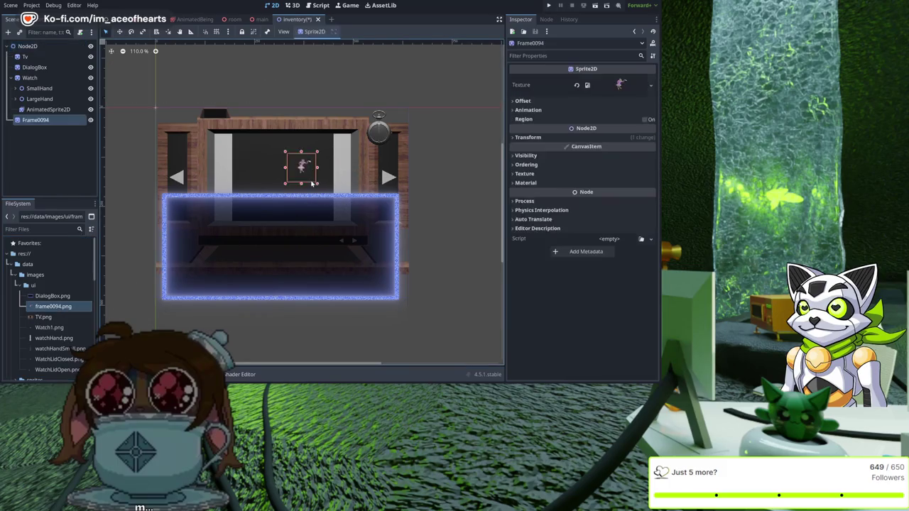
scroll(329, 186, up, 7)
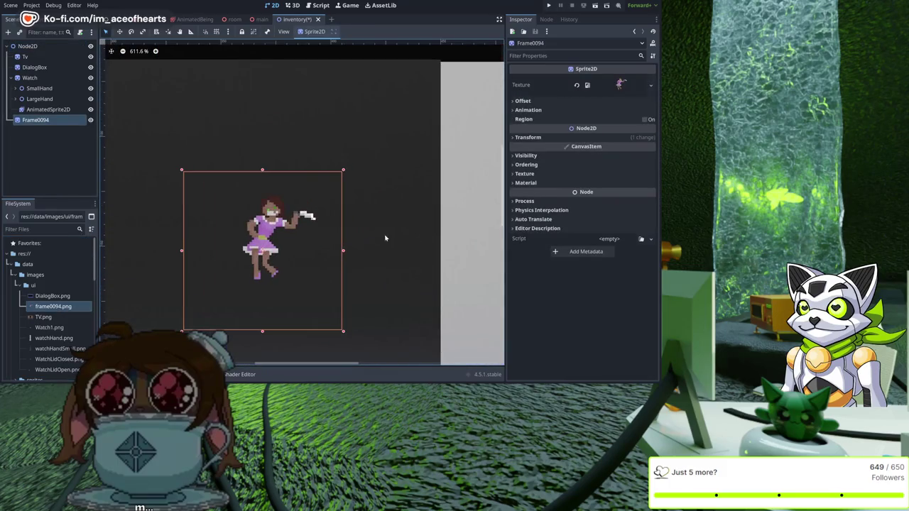
scroll(385, 237, up, 3)
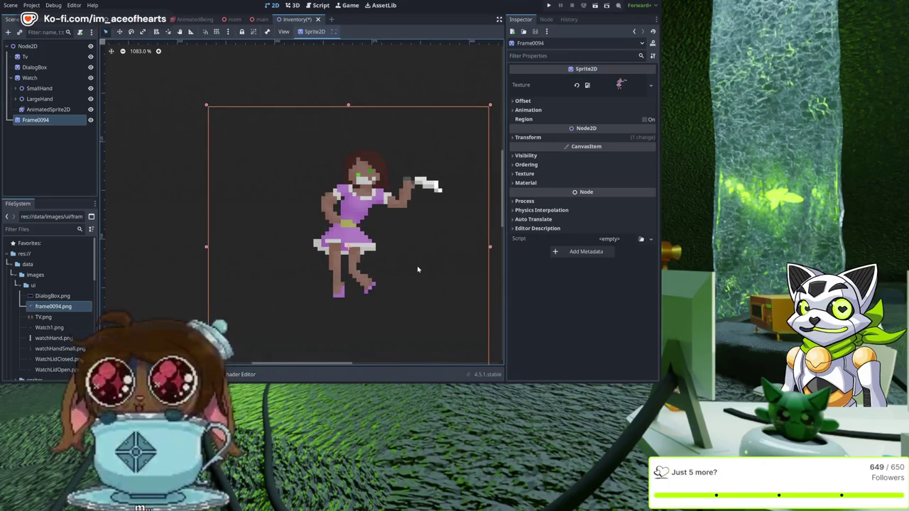
scroll(408, 270, right, 2)
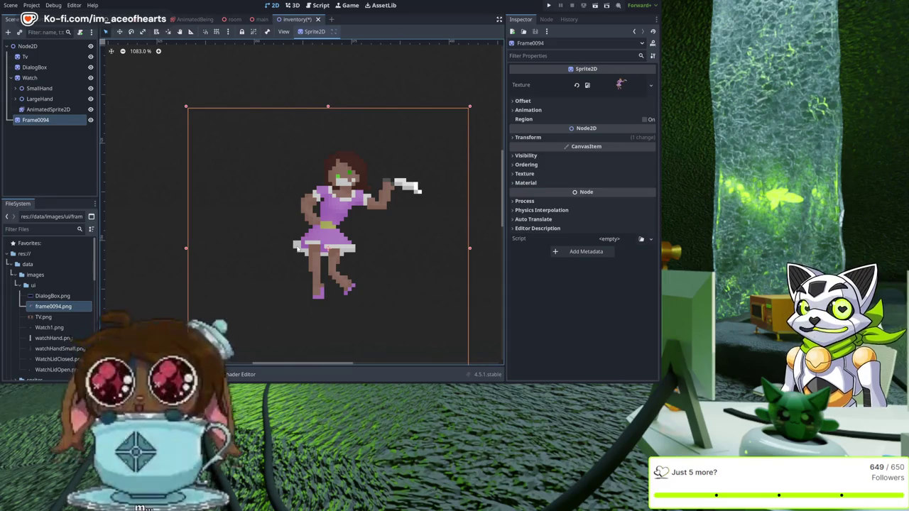
scroll(295, 253, down, 4)
scroll(296, 252, down, 1)
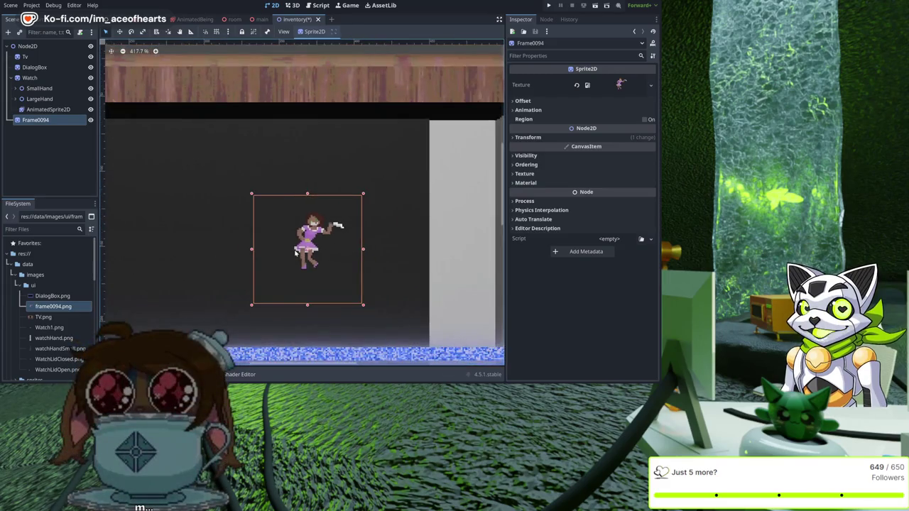
key(Delete)
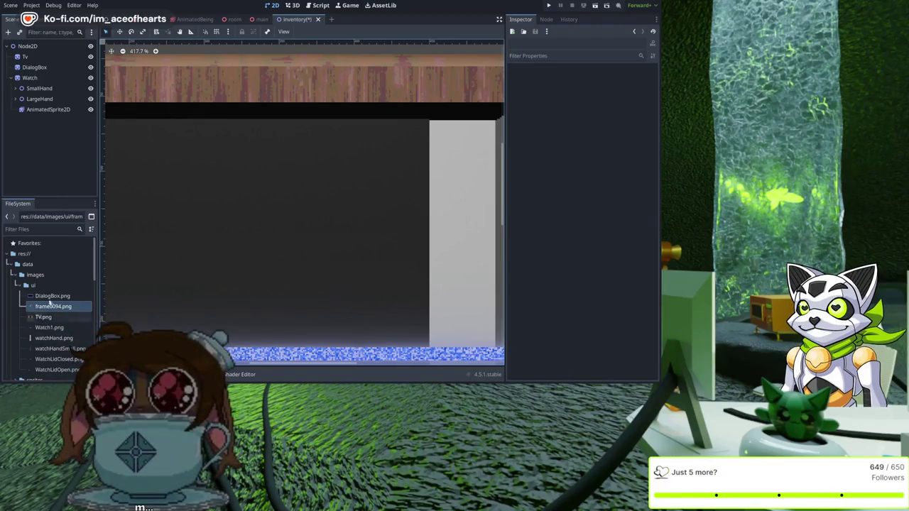
- Fit the canvas, select the TV sprite and check its position 321, 182 and scale 1
scroll(300, 259, down, 5)
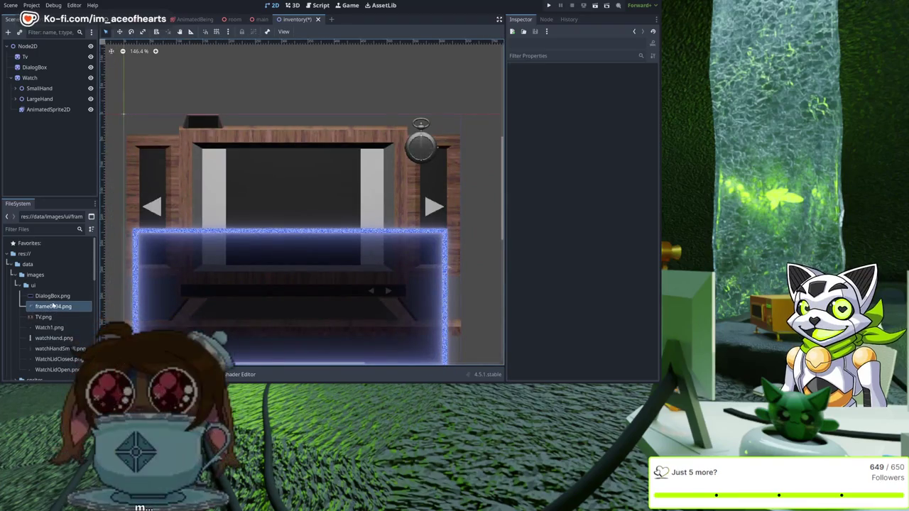
scroll(264, 243, down, 4)
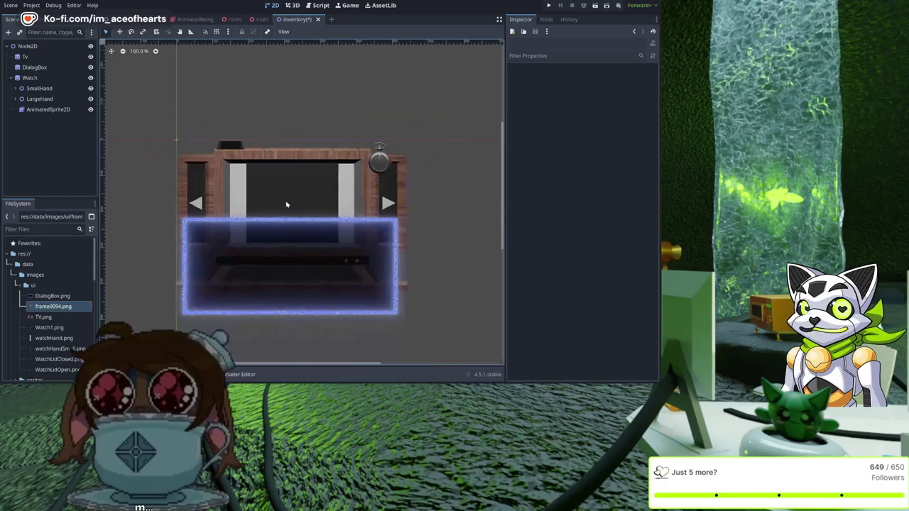
scroll(284, 213, up, 2)
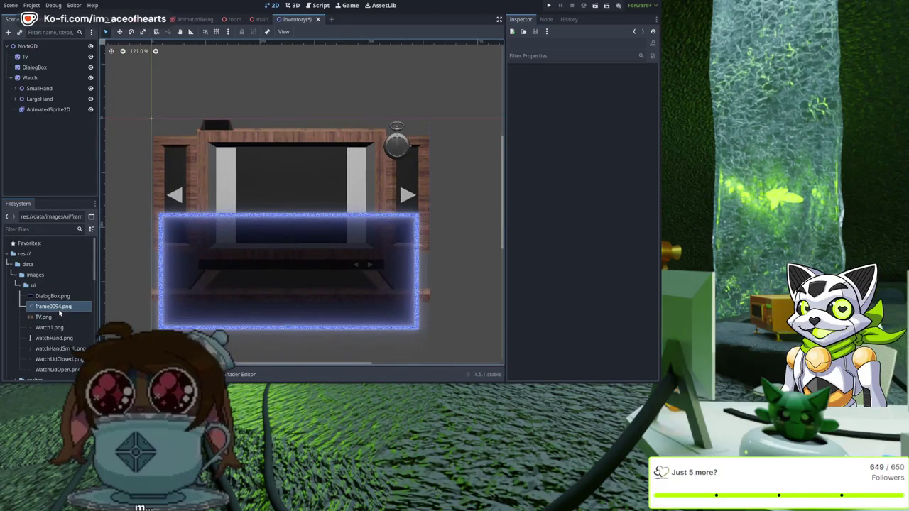
scroll(383, 234, up, 1)
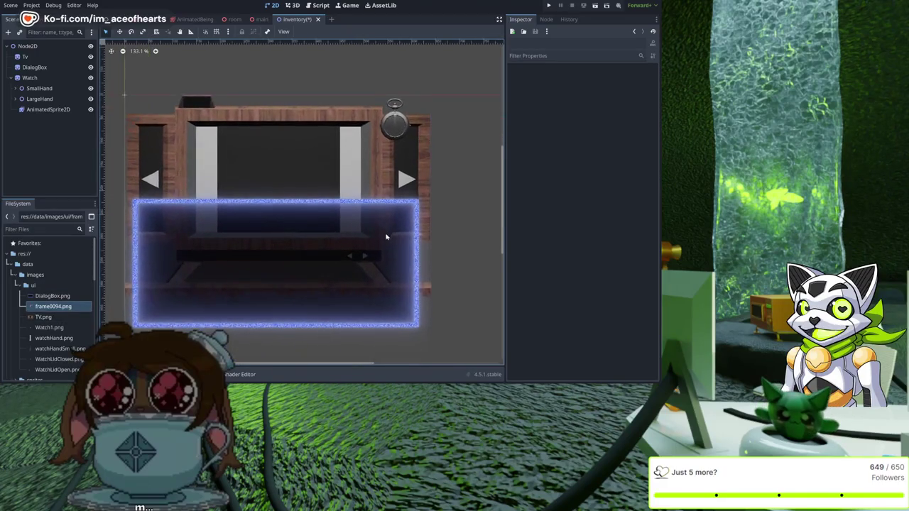
scroll(355, 241, left, 2)
scroll(355, 241, up, 1)
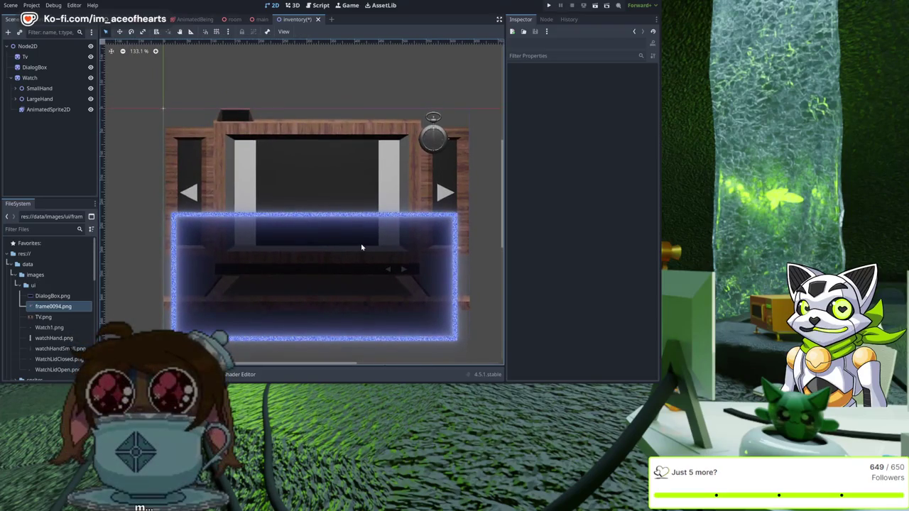
click(330, 187)
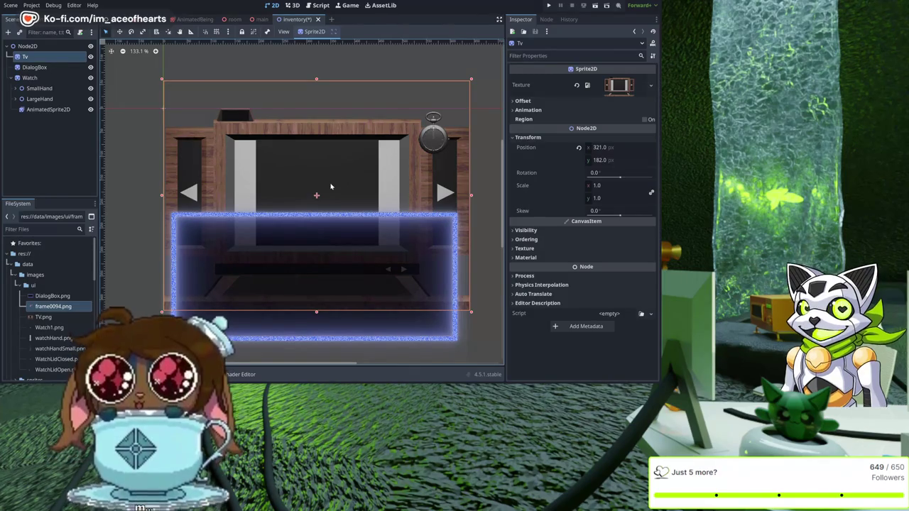
scroll(299, 206, up, 4)
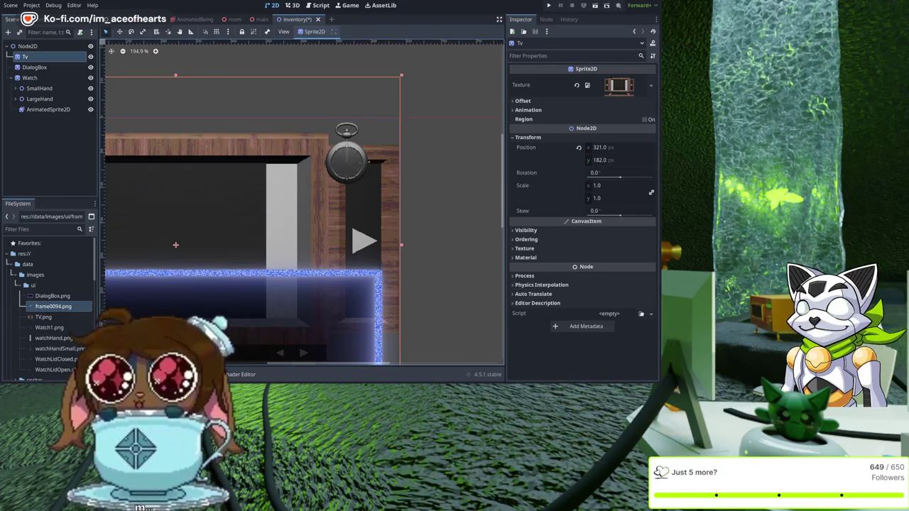
scroll(277, 222, down, 1)
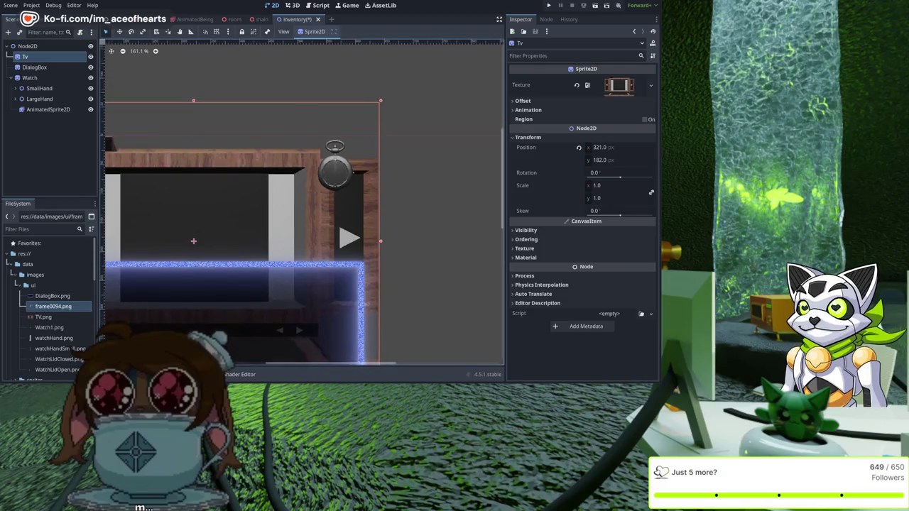
scroll(276, 180, down, 3)
scroll(389, 118, up, 10)
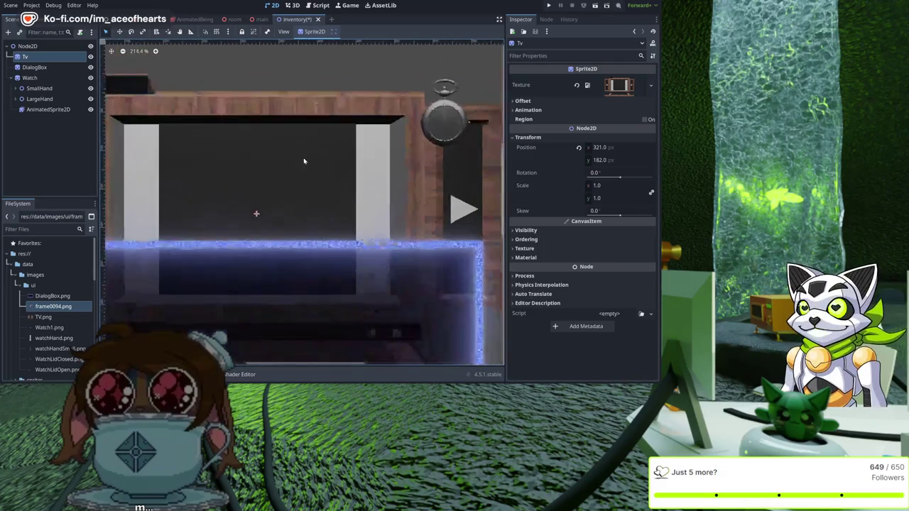
click(316, 5)
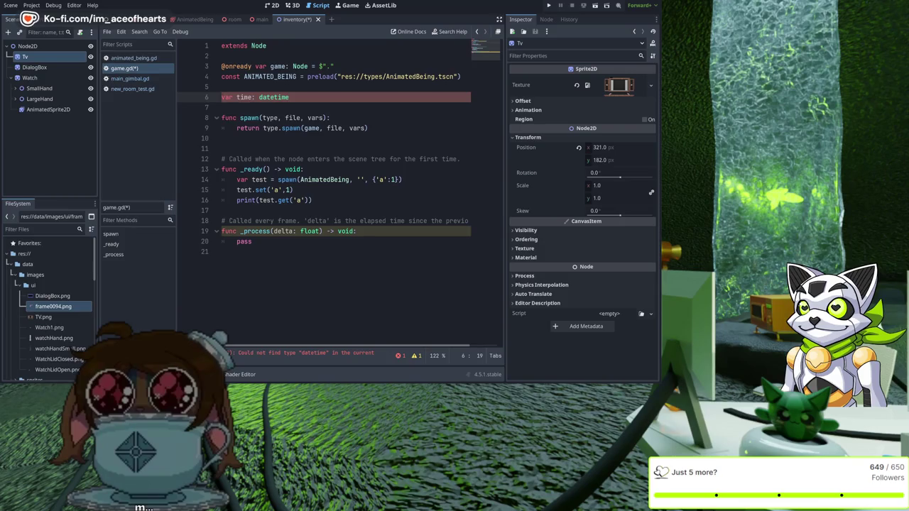
- On game.gd line 6, rename the variable time to start_time and change its type from datetime to Time
double_click(243, 98)
text(start_time)
double_click(317, 97)
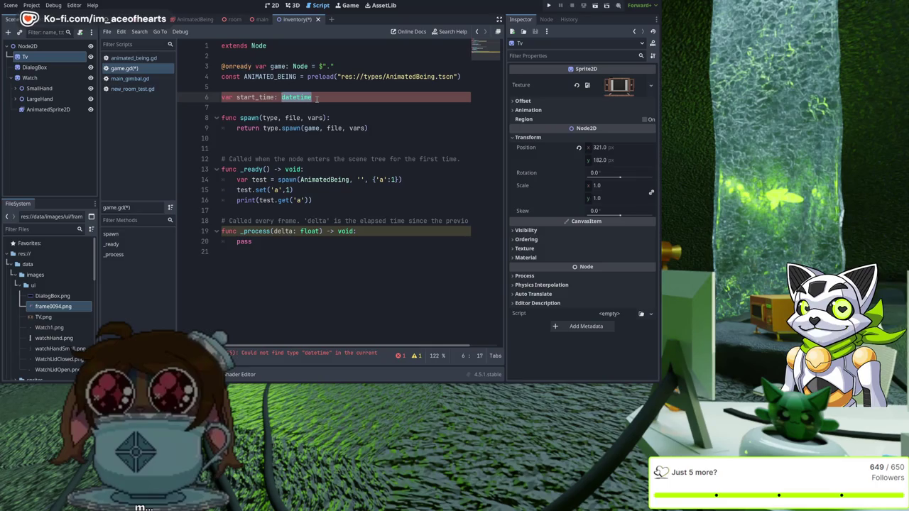
text(time)
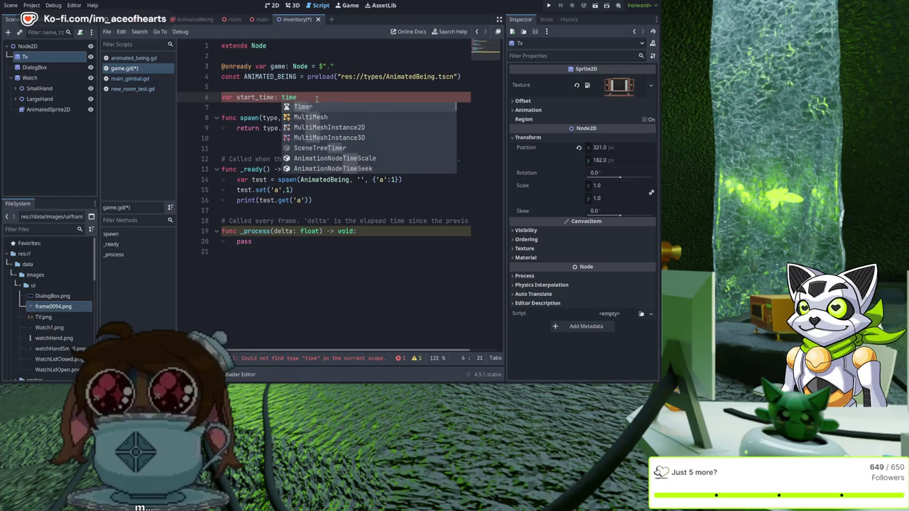
key(BackSpace)
key(BackSpace)
key(BackSpace)
text(e)
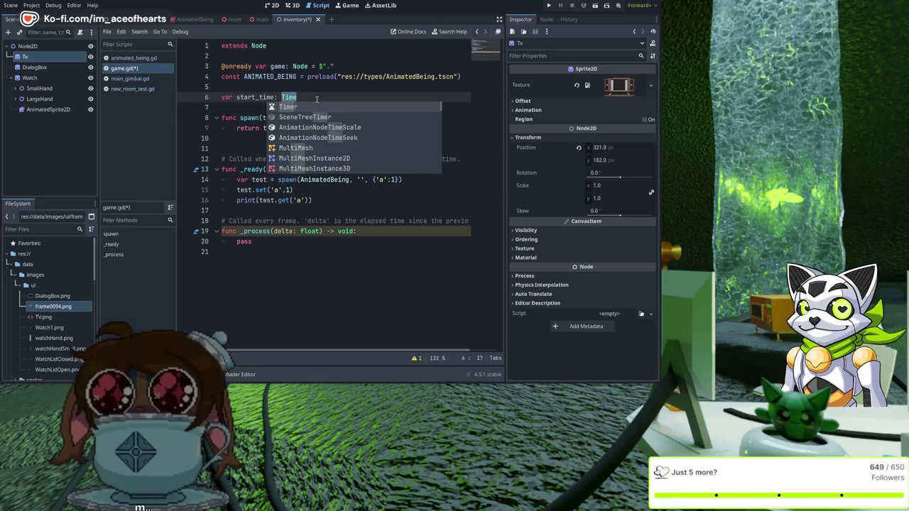
key(ctrl+shift+Left)
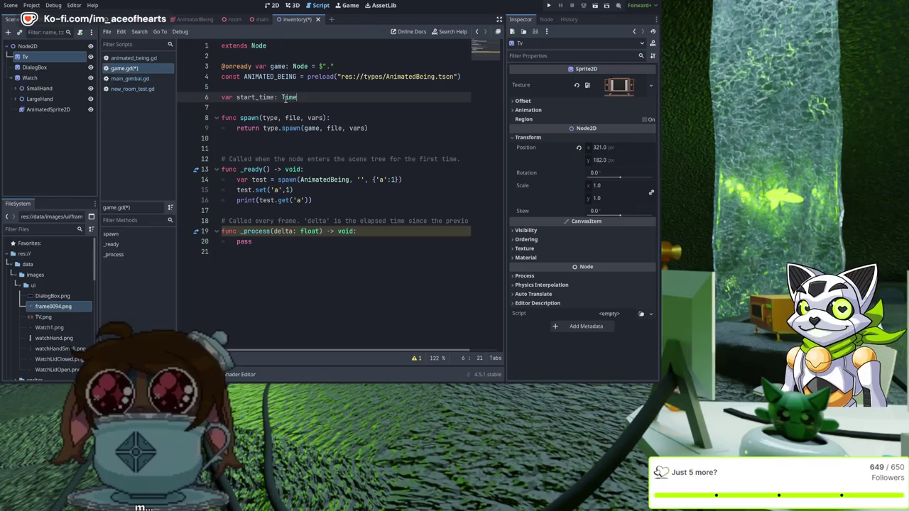
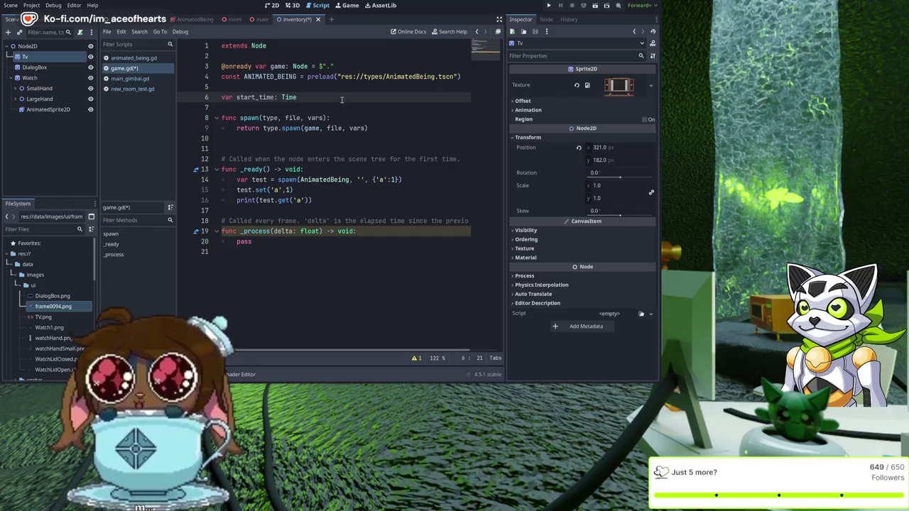
key(BackSpace)
key(BackSpace)
key(BackSpace)
text(int = )
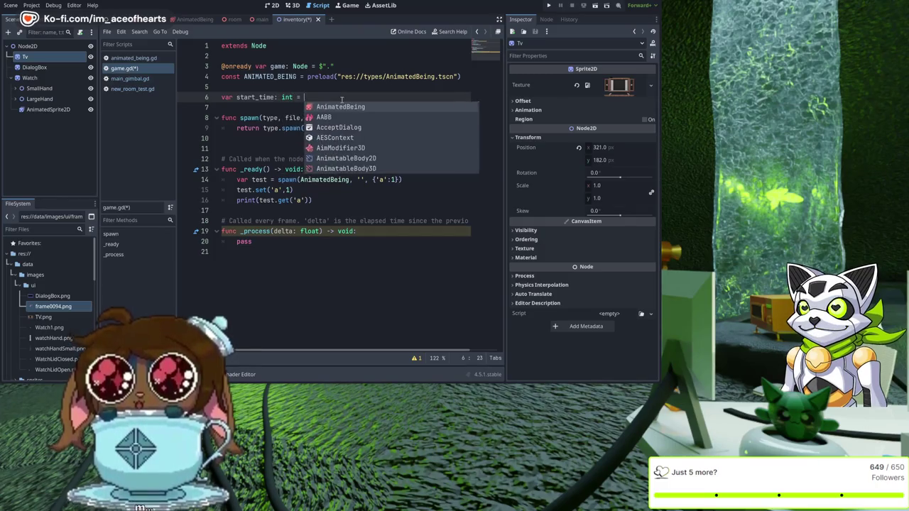
text(1771977685)
key(ctrl+z)
key(BackSpace)
key(BackSpace)
key(BackSpace)
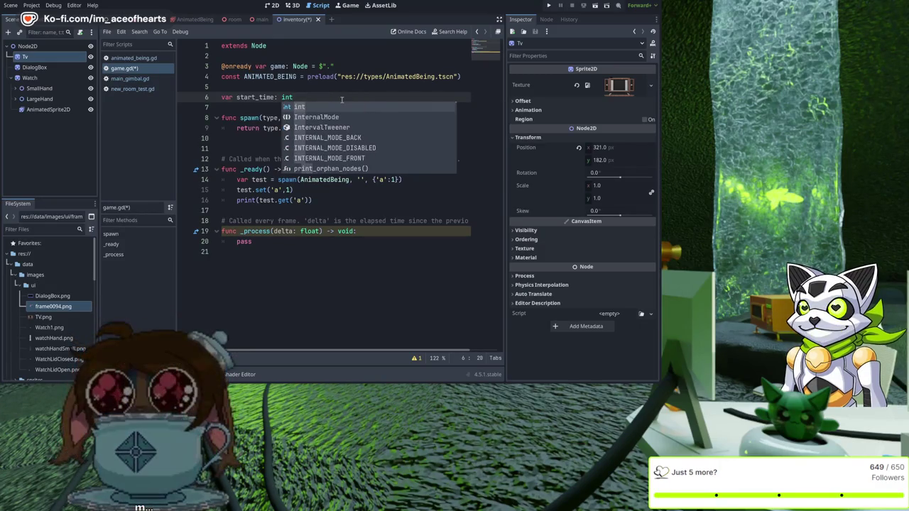
text(= 1771977685)
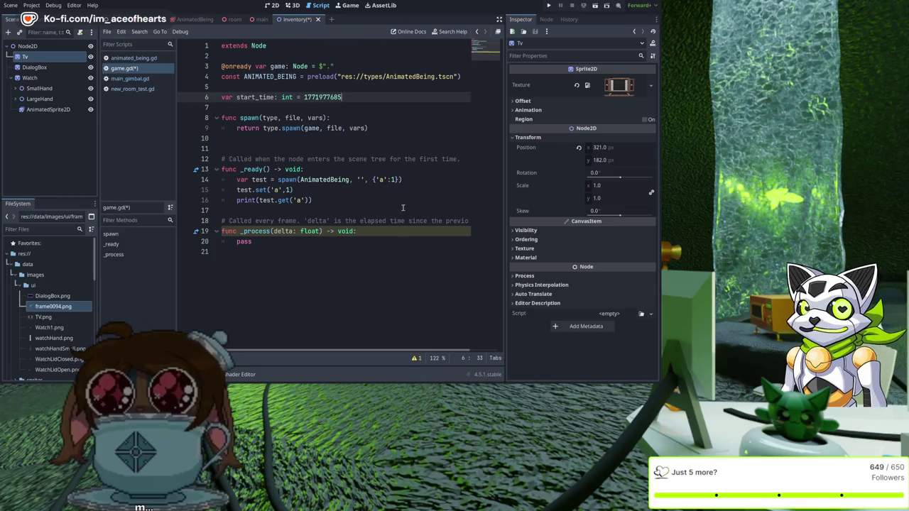
click(284, 242)
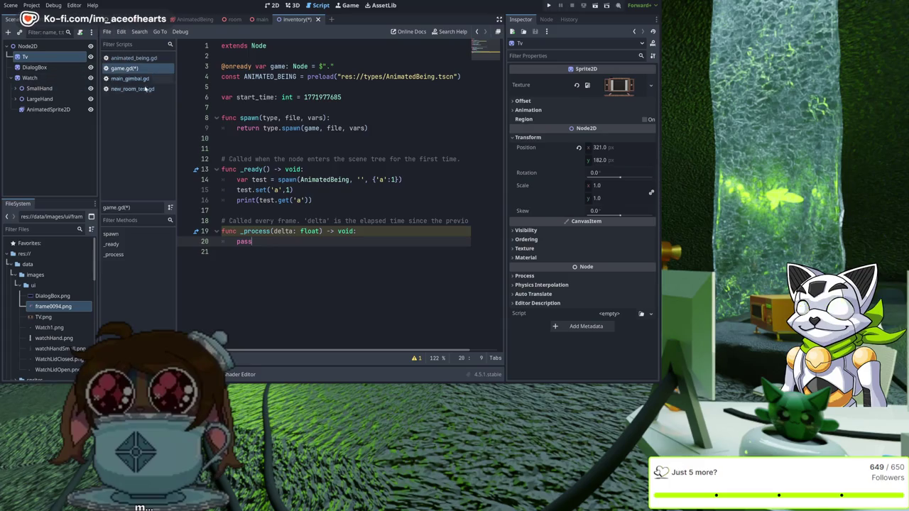
mouse_move(147, 25)
mouse_down()
mouse_move(264, 25)
mouse_move(118, 23)
mouse_move(64, 61)
mouse_up()
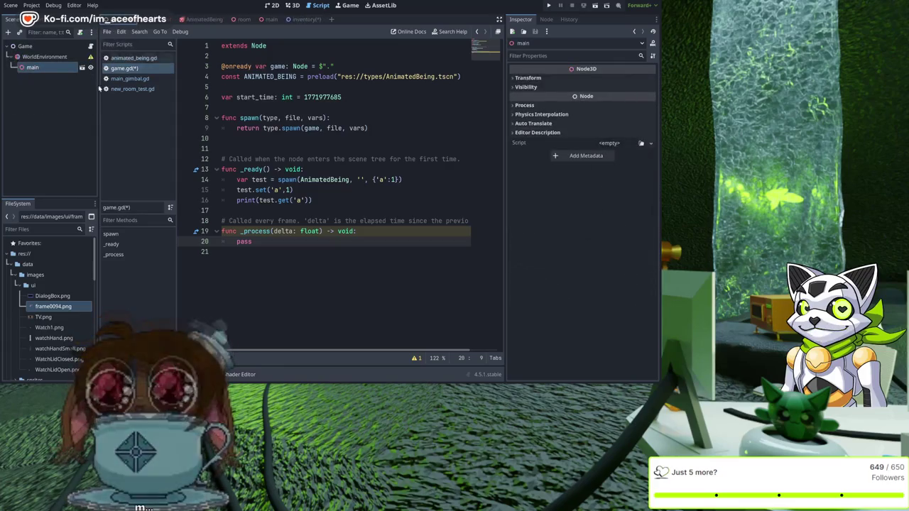
- Add a Timer child under the Game root node and name it MainTimer
click(48, 62)
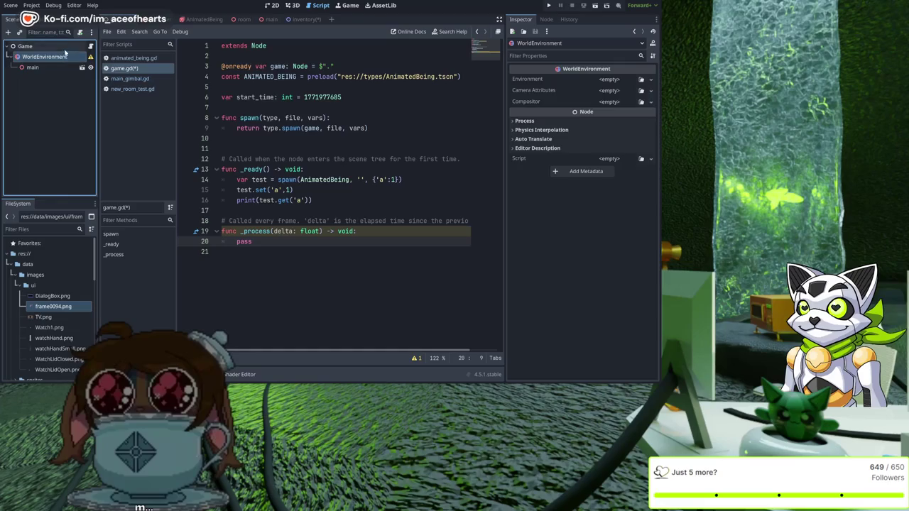
click(64, 47)
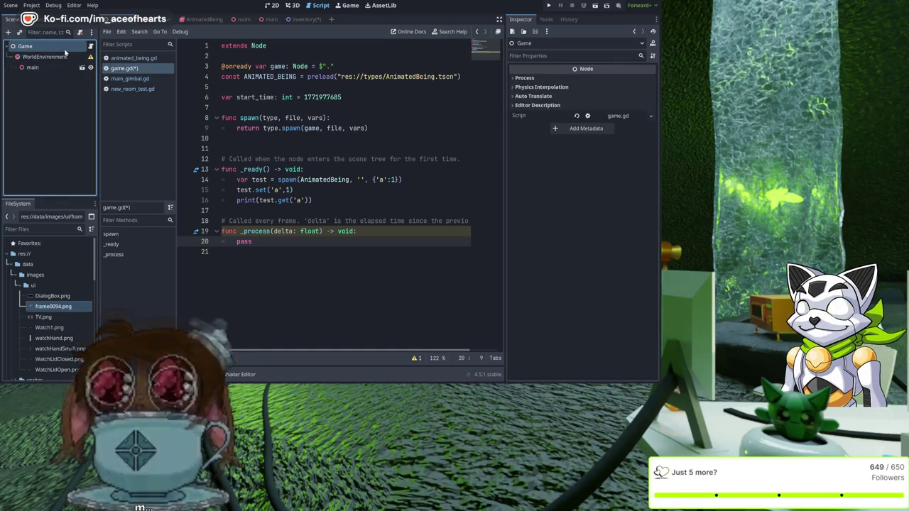
key(ctrl+v)
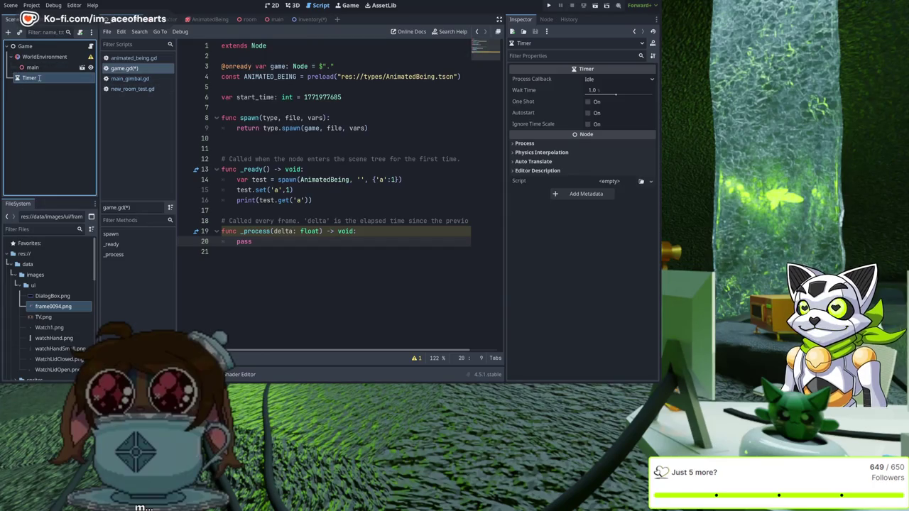
text(Main)
key(Return)
key(ctrl+s)
click(320, 204)
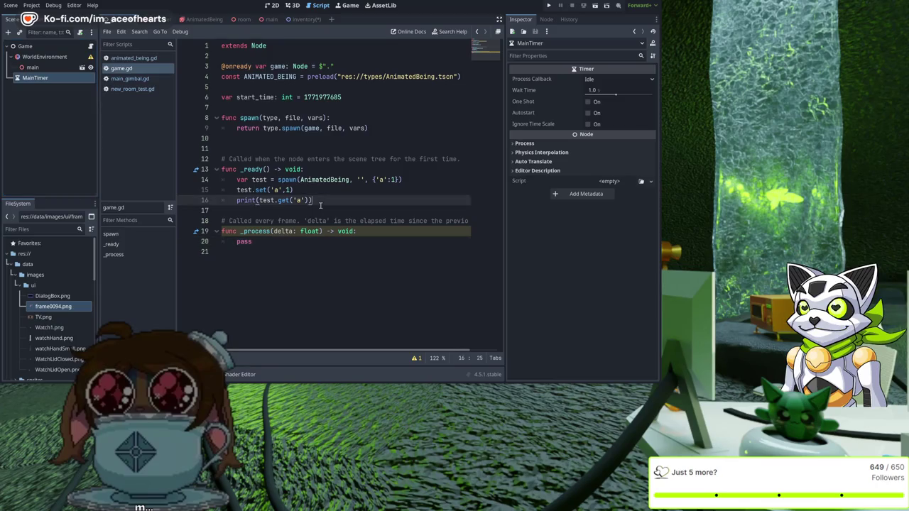
key(Return)
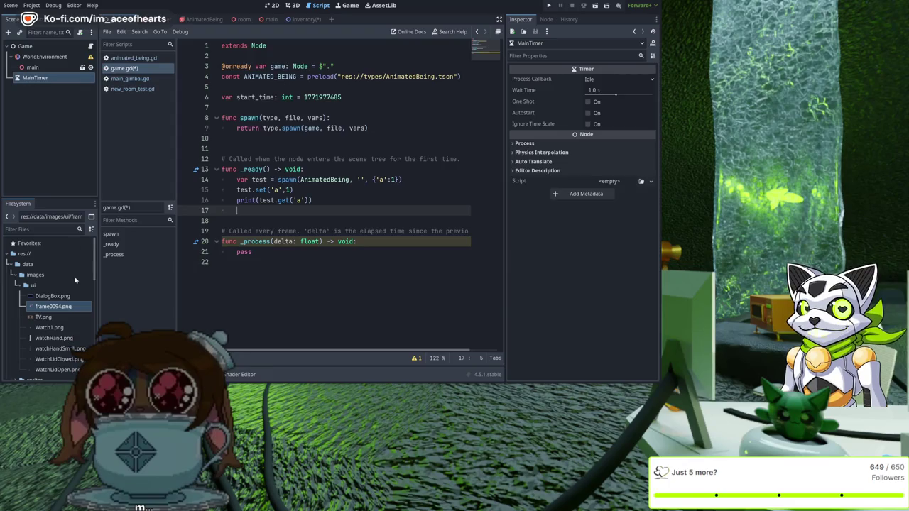
drag(35, 77, 295, 89)
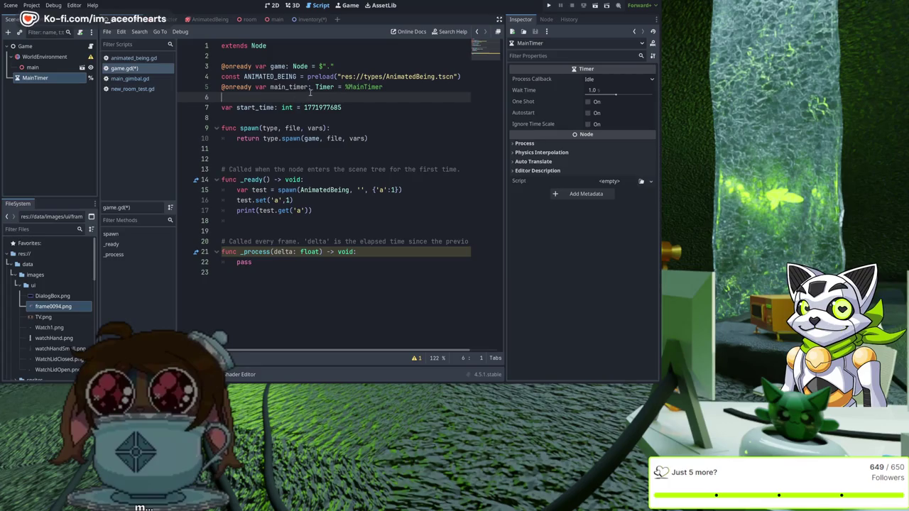
double_click(281, 87)
click(307, 221)
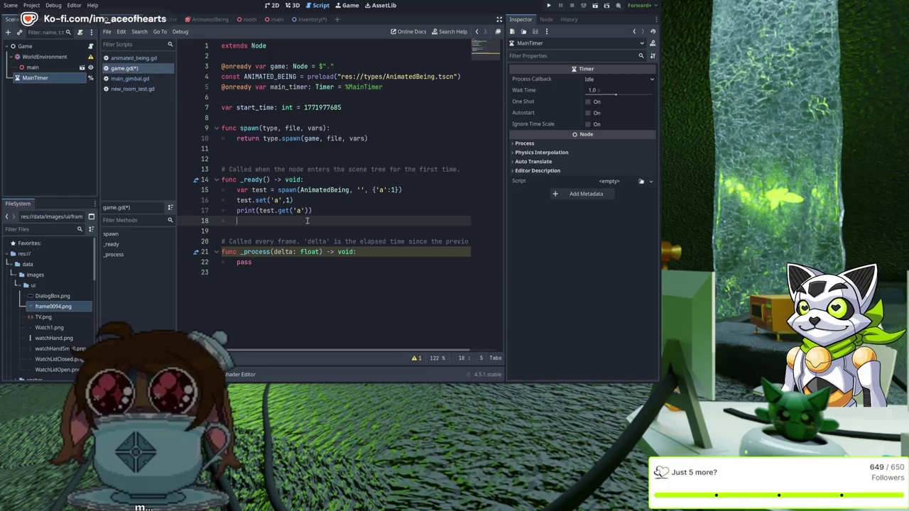
text(main_timer.start())
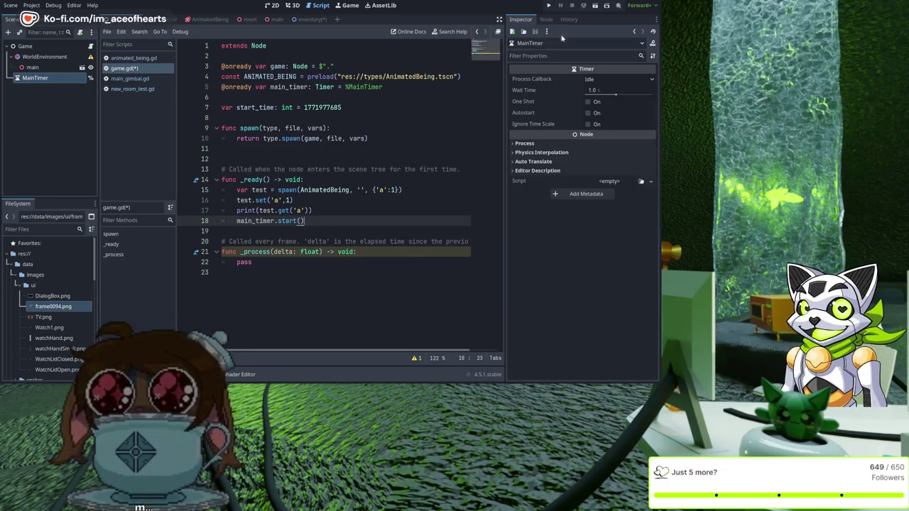
click(546, 19)
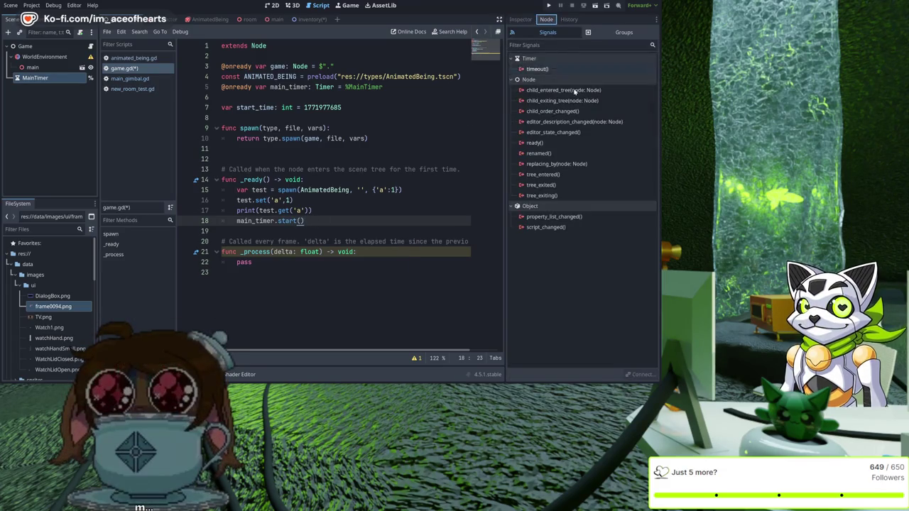
- Connect MainTimer's timeout to a new _on_main_timer_timeout handler and declare time_offset: int = 0
click(541, 69)
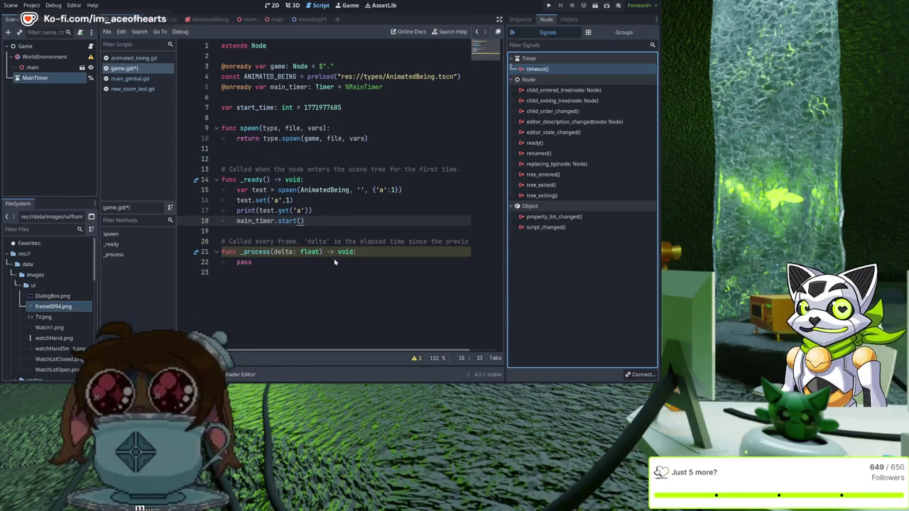
drag(330, 262, 332, 270)
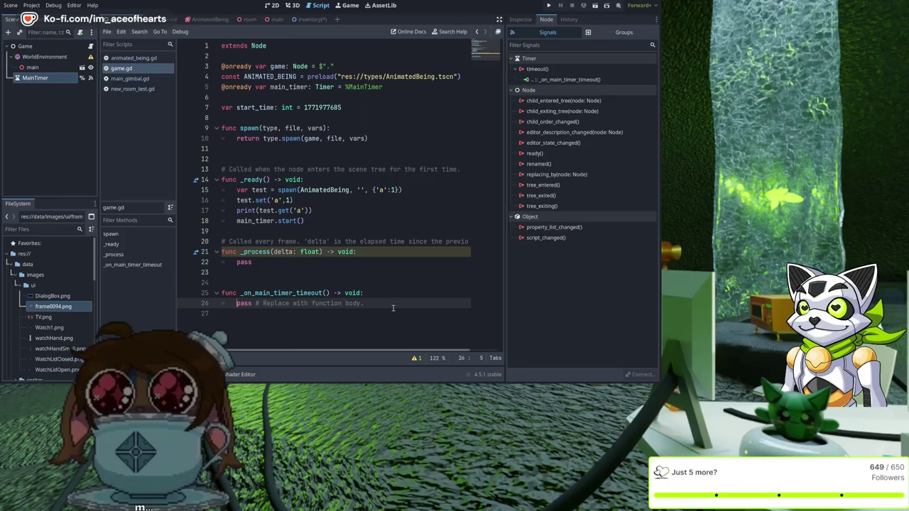
double_click(262, 107)
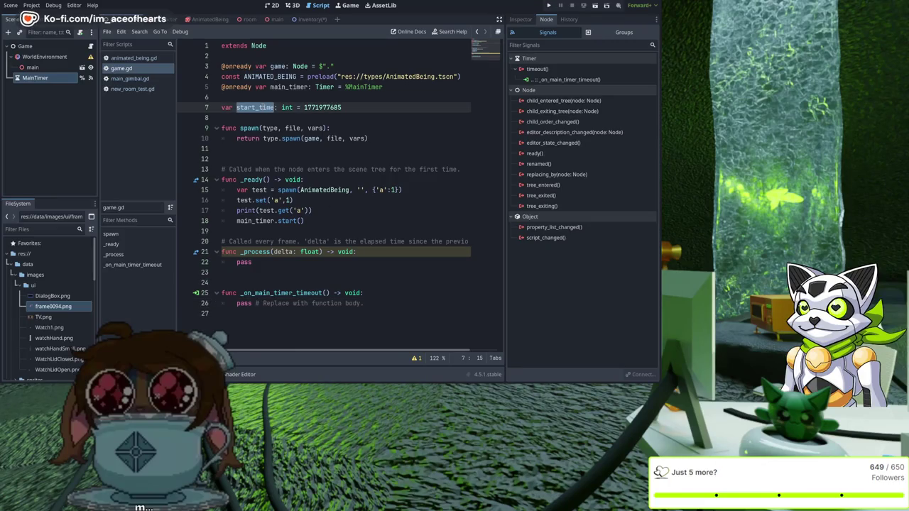
click(278, 118)
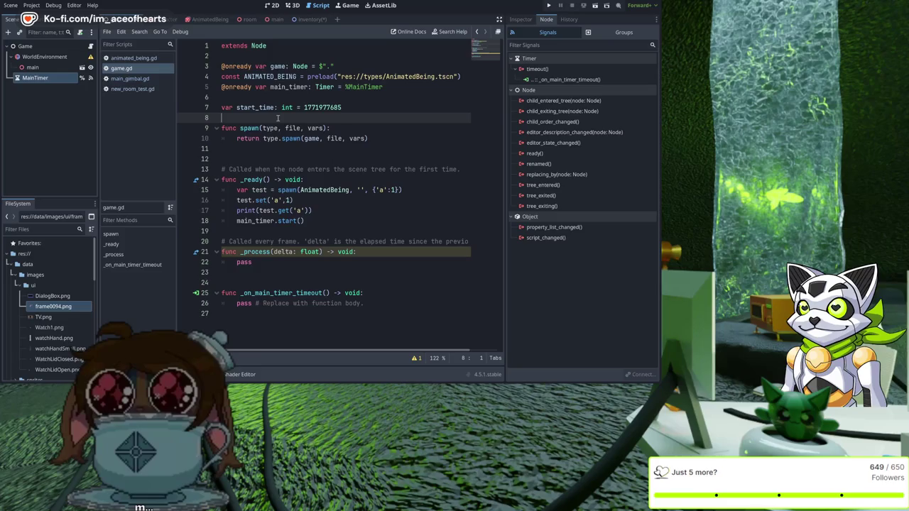
text(var time)
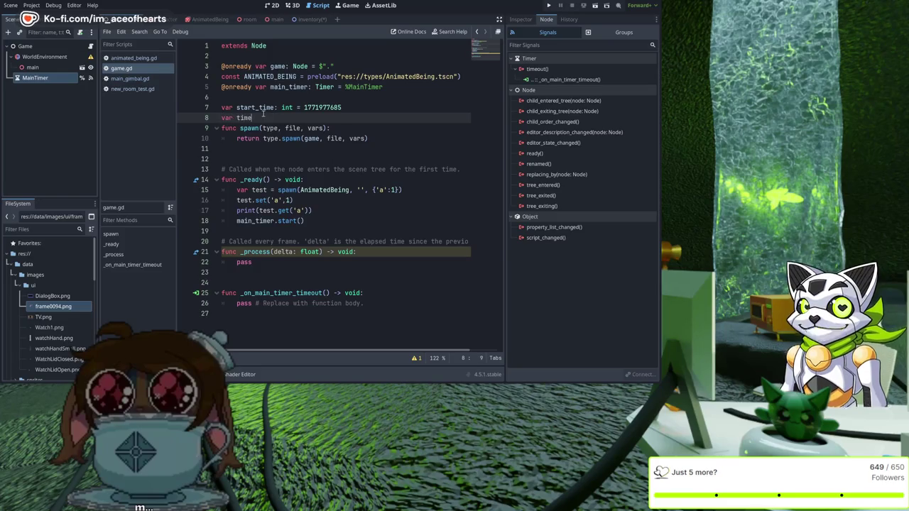
text(_now)
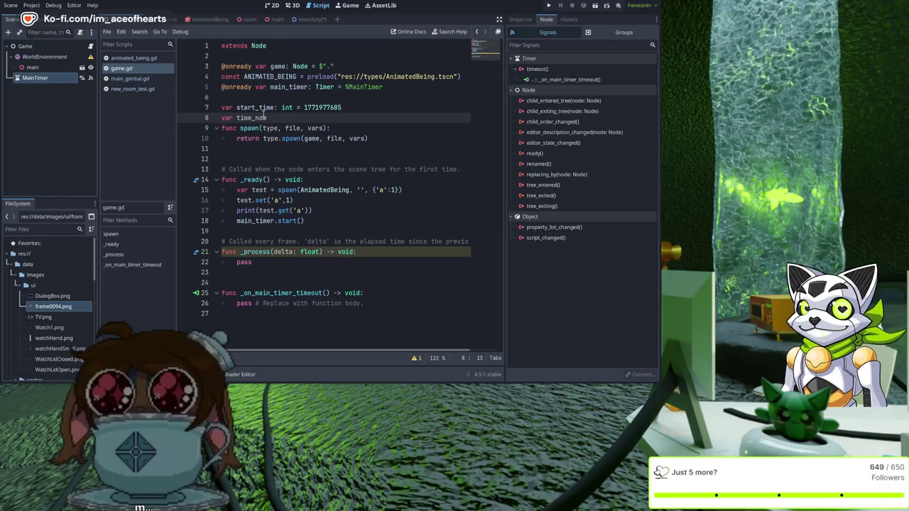
key(BackSpace)
key(BackSpace)
key(BackSpace)
text(_offs)
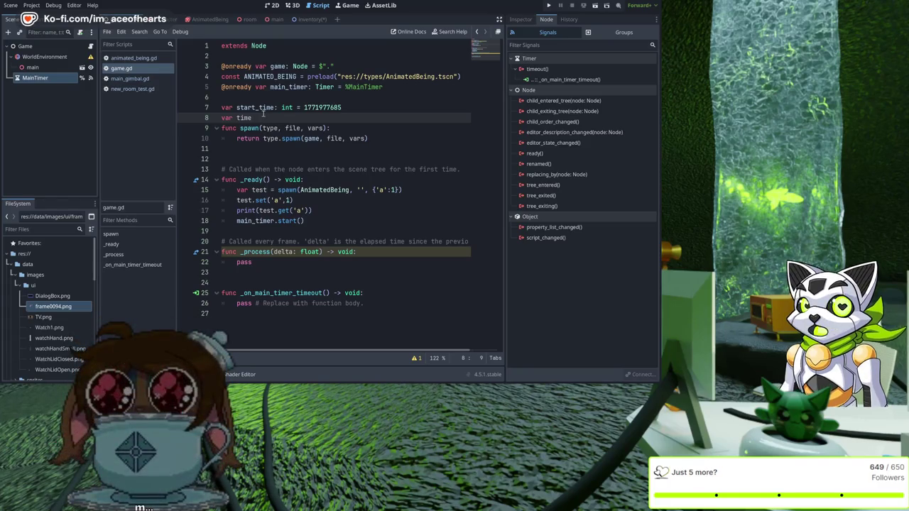
text(et)
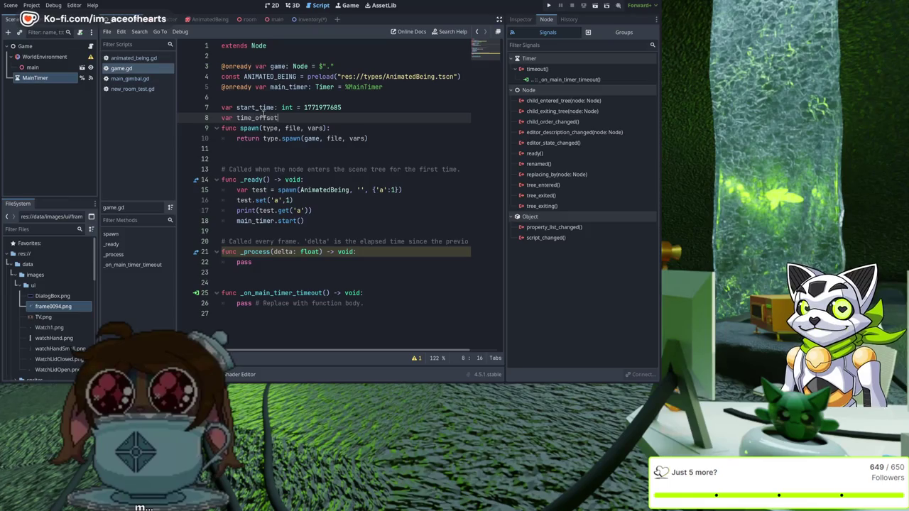
key(Return)
key(Up)
text(: int)
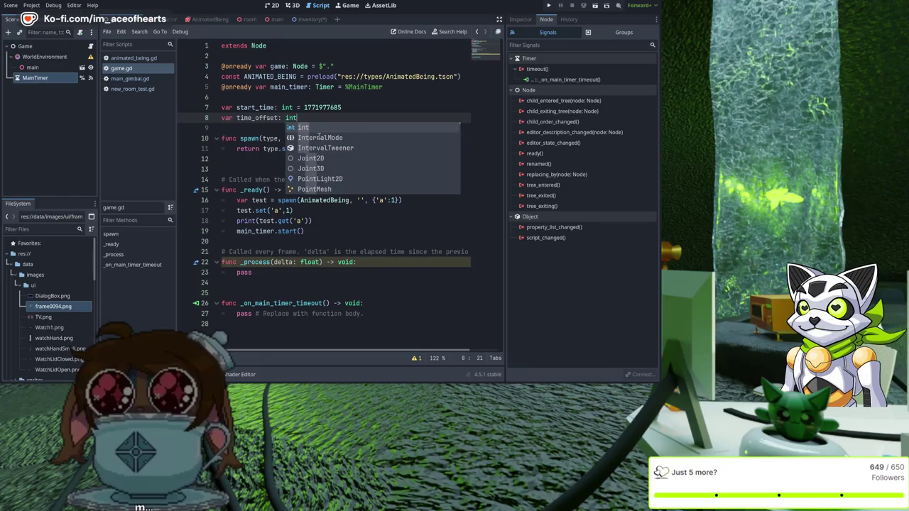
text( = 0)
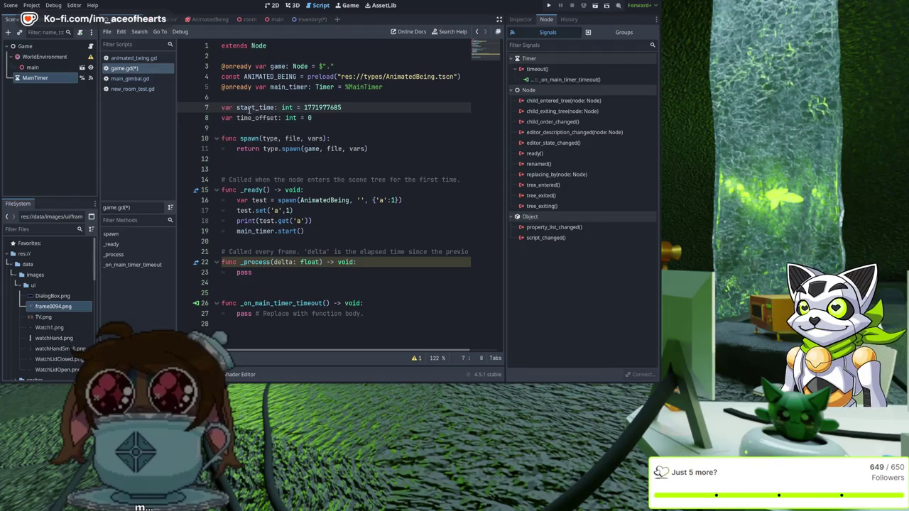
- Replace the handler's pass line with time_offset += 1 and save game.gd
double_click(259, 119)
key(ctrl+c)
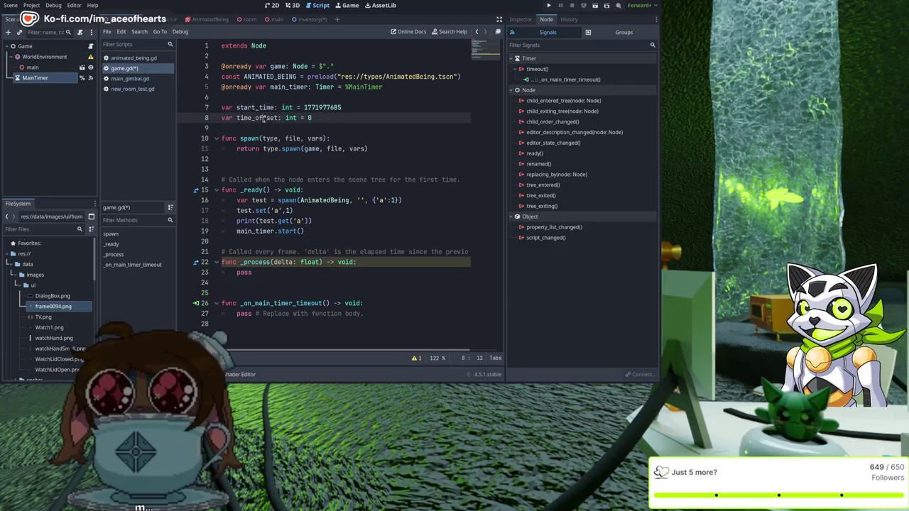
click(374, 313)
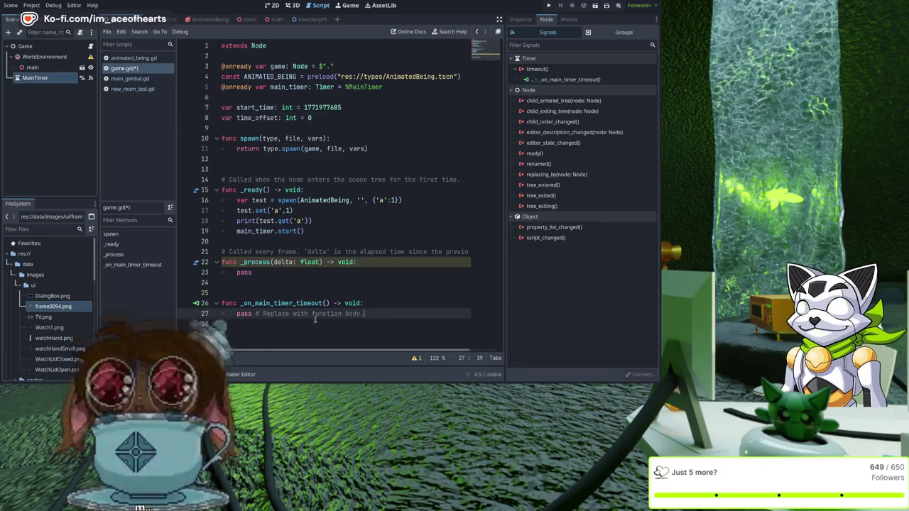
shift+click(233, 313)
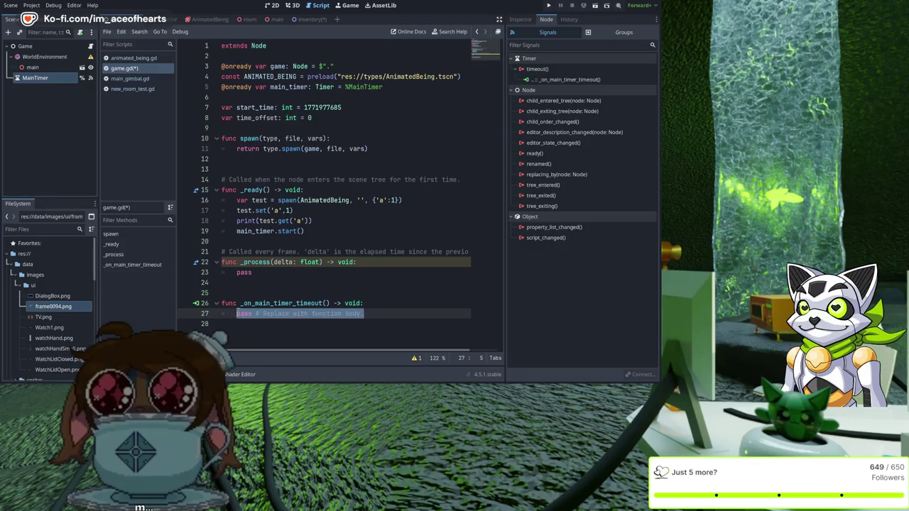
key(ctrl+v)
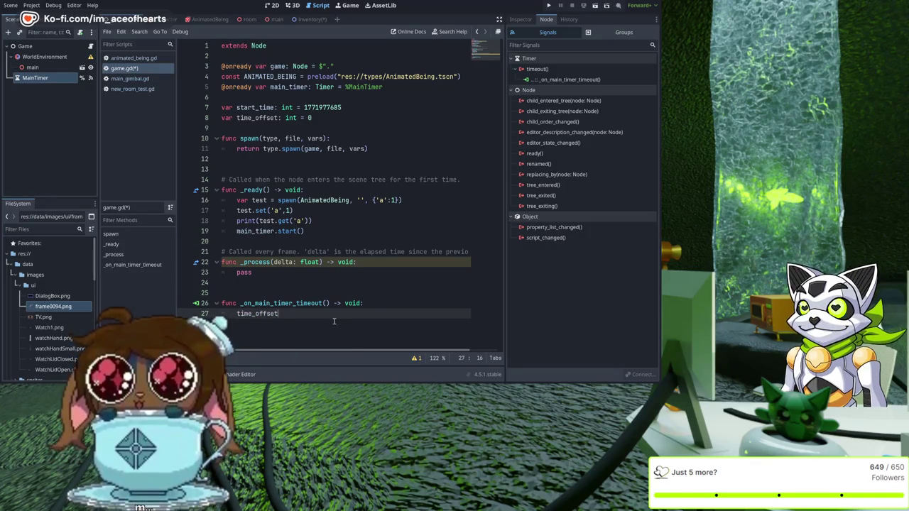
text(+=1)
key(Left)
click(333, 322)
key(ctrl+s)
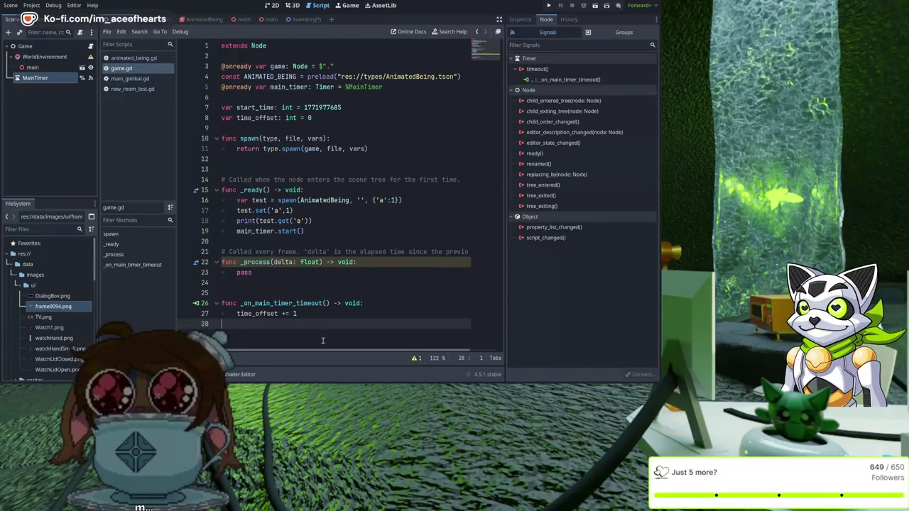
click(321, 313)
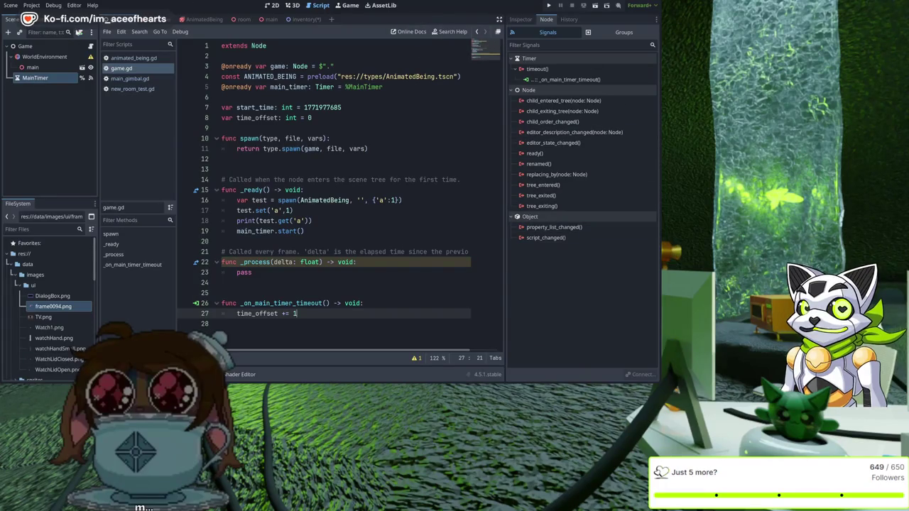
click(520, 20)
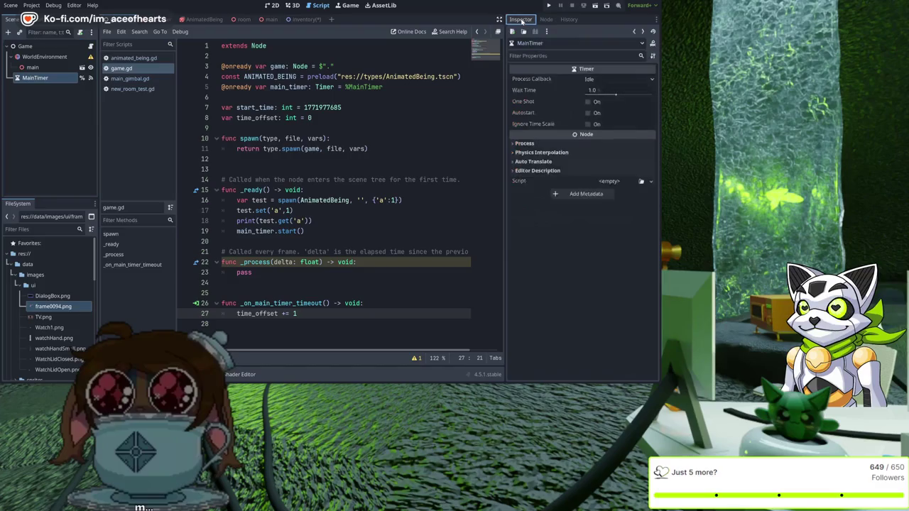
- Tick Autostart on MainTimer in the Inspector
click(588, 113)
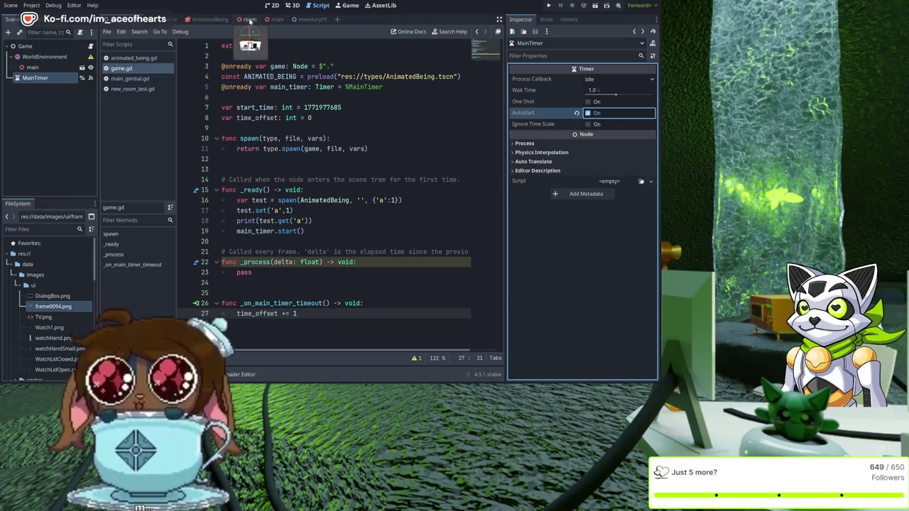
- Show the room scene in the 3D workspace and orbit to a front view of the room model
click(248, 19)
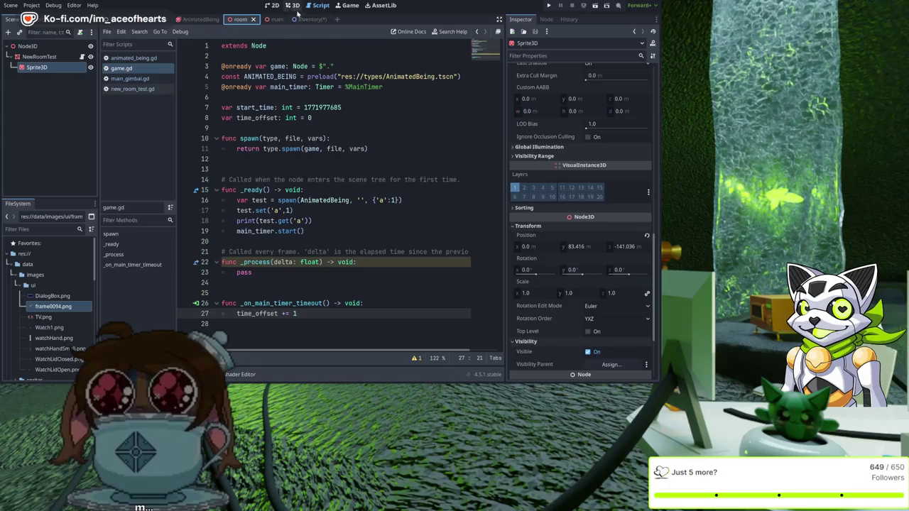
click(292, 5)
scroll(301, 202, up, 5)
scroll(302, 203, down, 5)
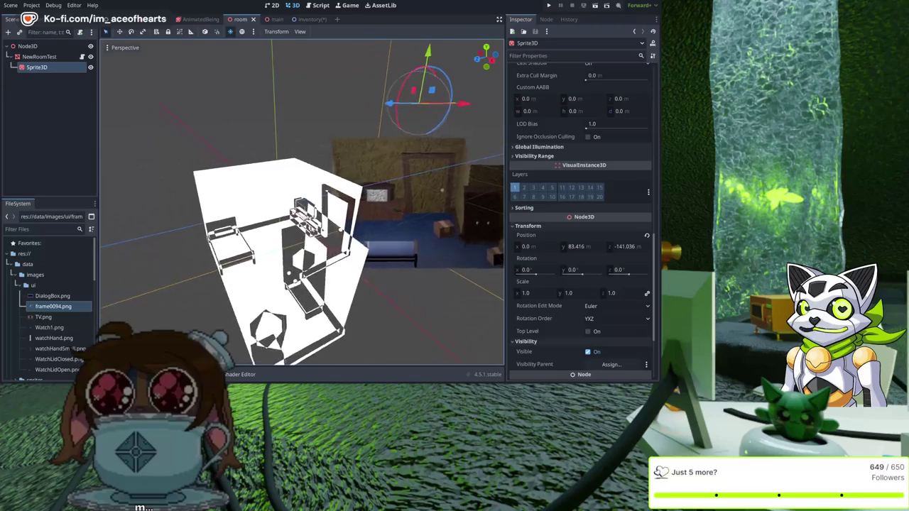
scroll(283, 231, down, 3)
mouse_move(395, 223)
mouse_down()
mouse_move(462, 189)
mouse_move(196, 214)
mouse_up()
mouse_move(280, 197)
mouse_down()
mouse_move(203, 206)
mouse_move(389, 157)
mouse_move(266, 171)
mouse_move(298, 152)
mouse_move(284, 142)
mouse_move(270, 162)
mouse_move(272, 192)
mouse_move(318, 94)
mouse_move(299, 121)
mouse_up()
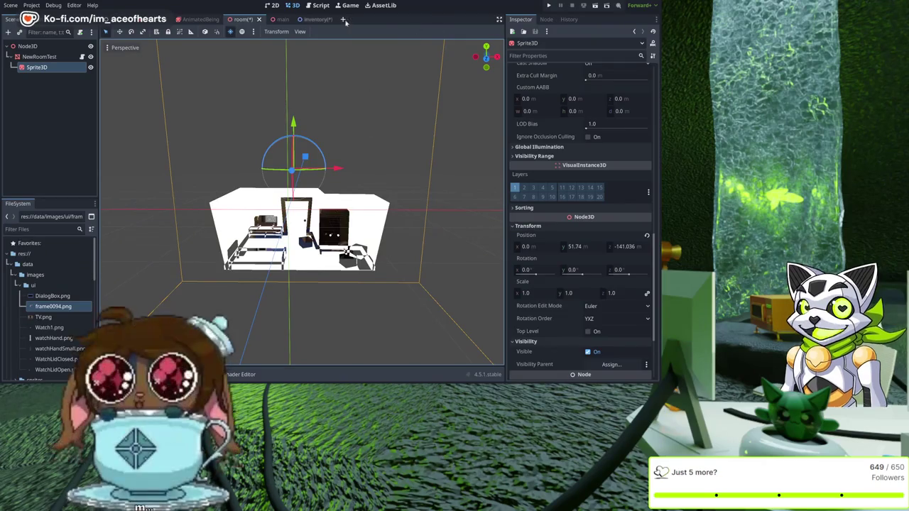
click(318, 20)
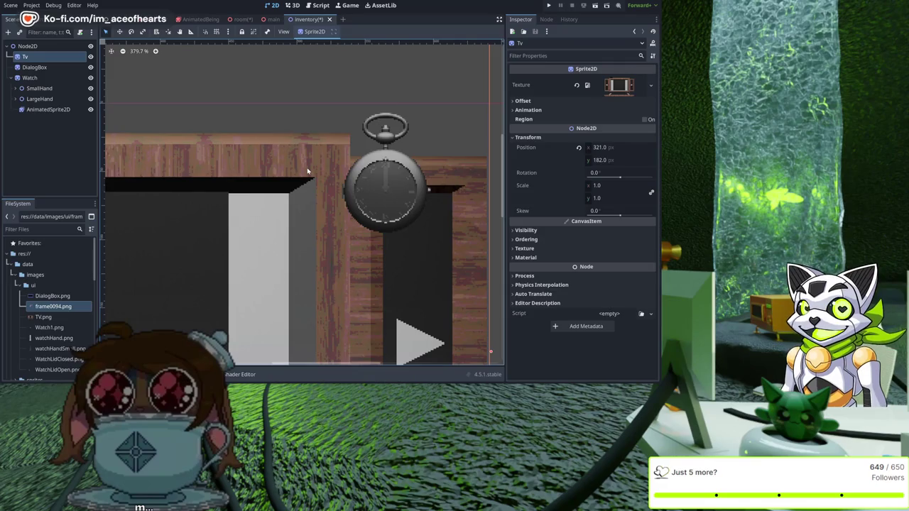
- Drag DialogBox's bottom edge up slightly, giving position y 346.0 and y scale 0.854
scroll(307, 170, down, 5)
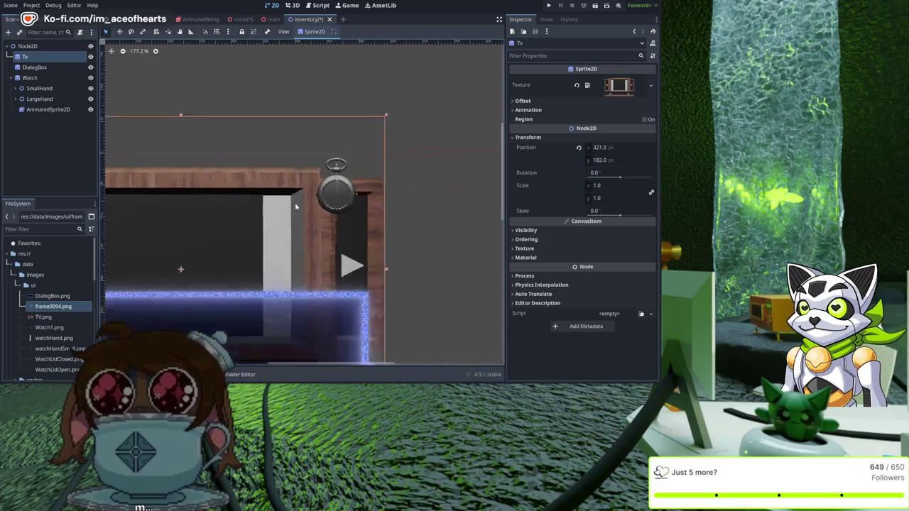
click(349, 229)
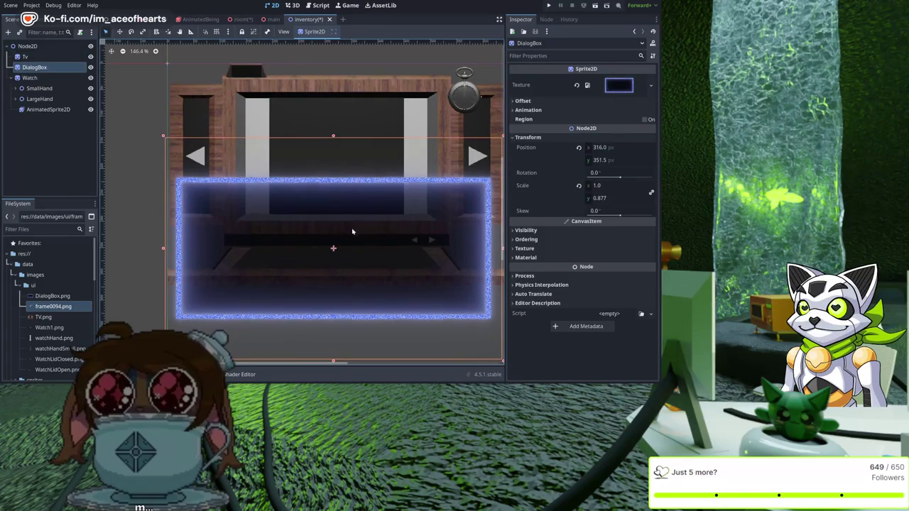
scroll(352, 231, down, 2)
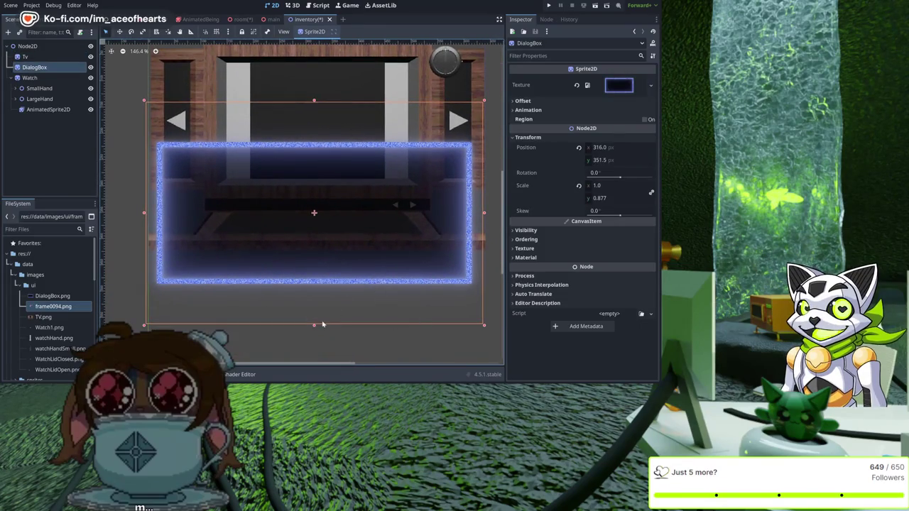
drag(313, 326, 314, 321)
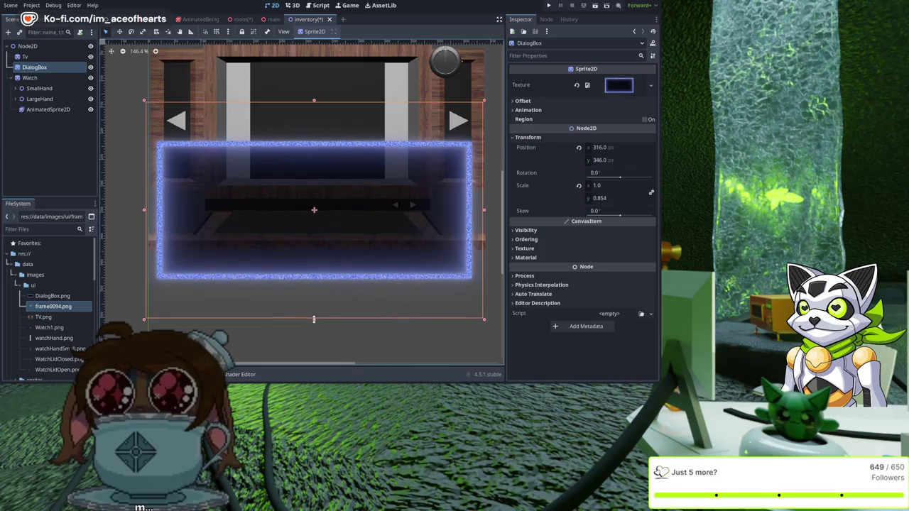
click(314, 321)
click(286, 210)
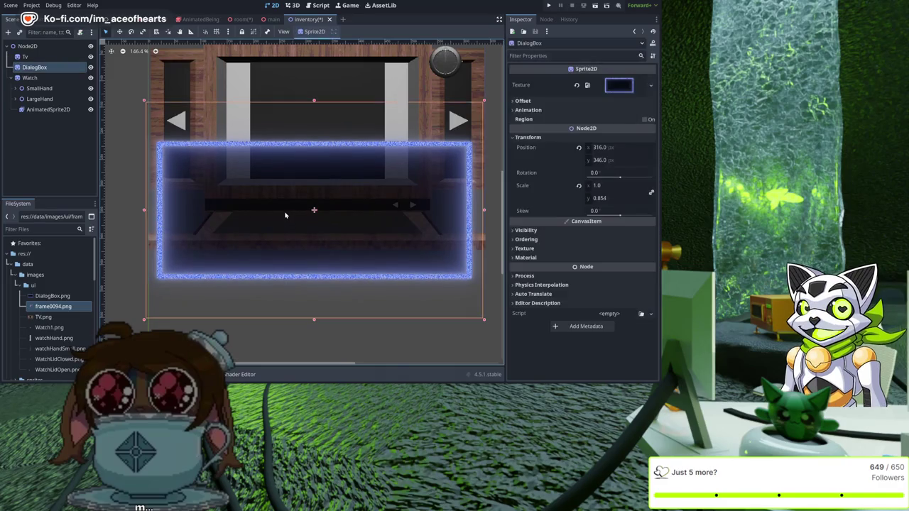
click(48, 69)
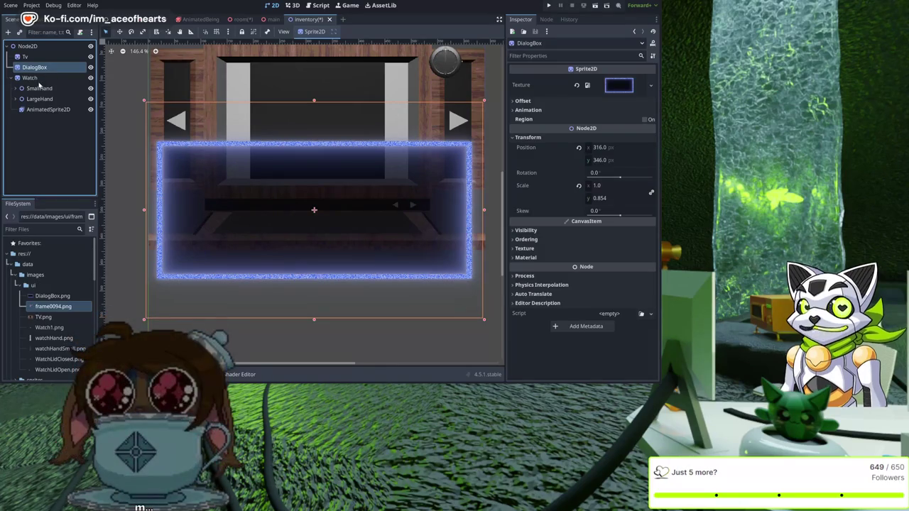
- Add a Label under DialogBox with new LabelSettings, Fill alignment both ways and Word (Smart) autowrap
key(ctrl+v)
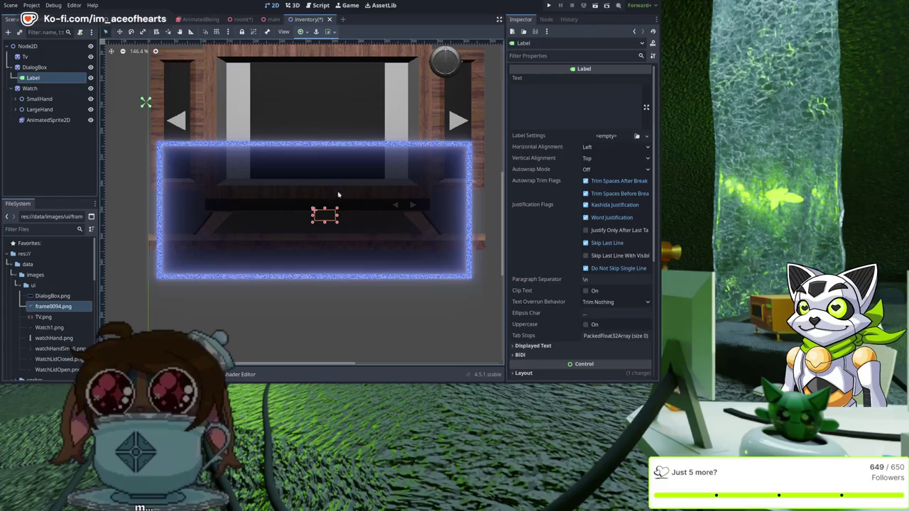
click(612, 140)
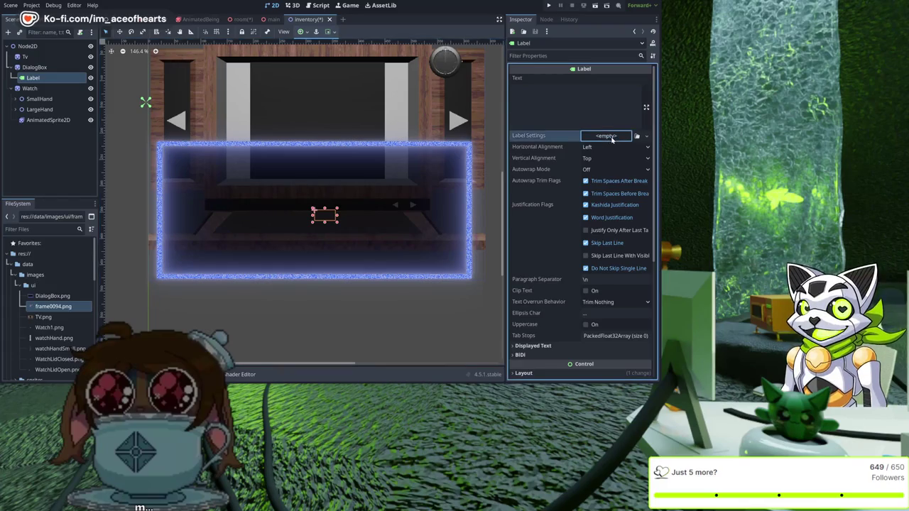
click(617, 159)
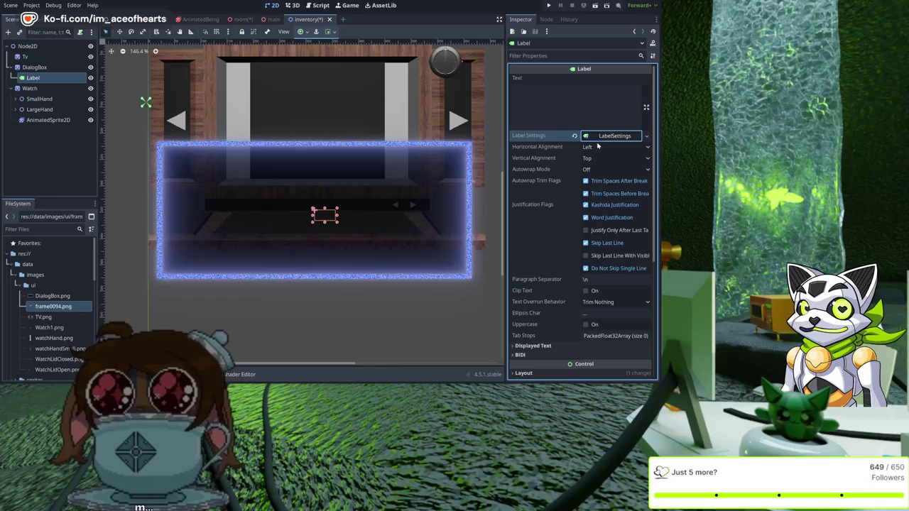
click(597, 190)
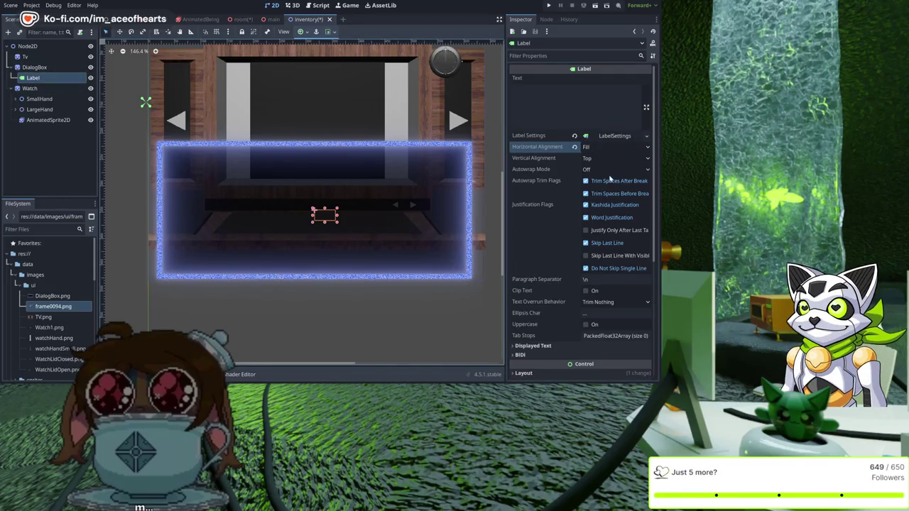
click(620, 137)
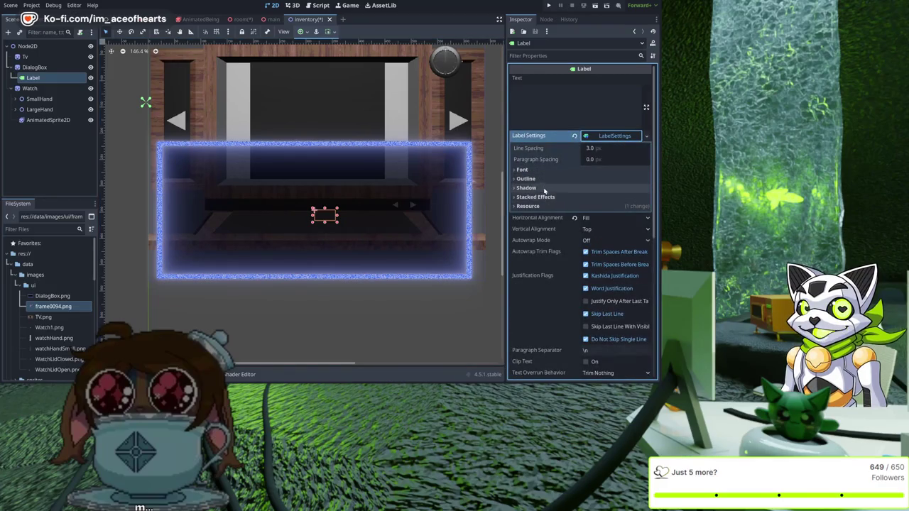
click(607, 138)
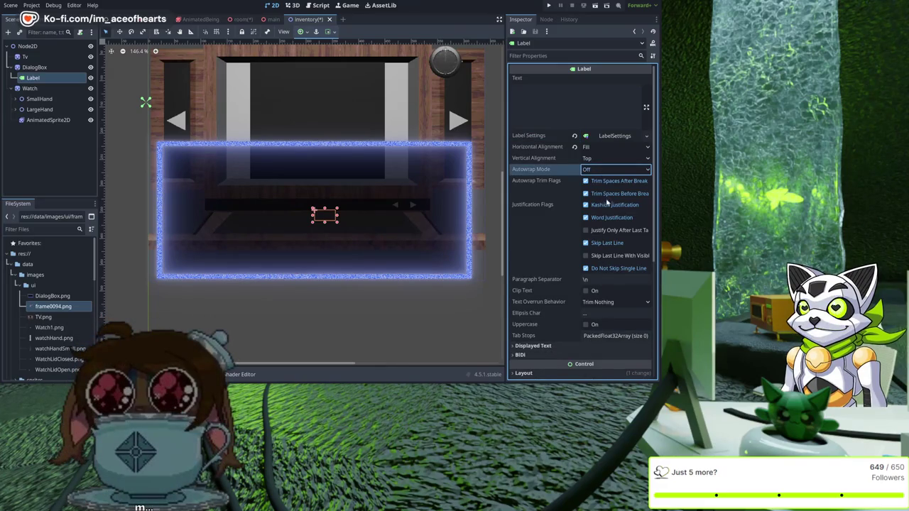
key(ctrl+z)
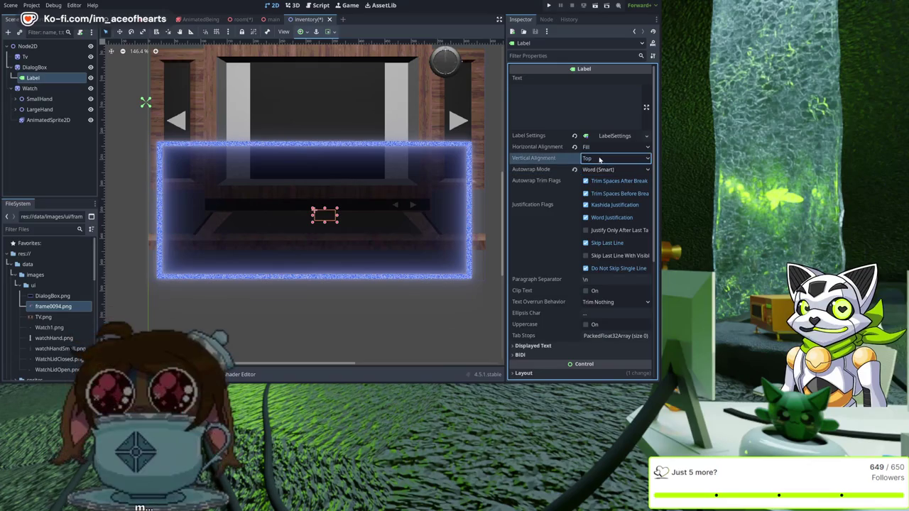
click(603, 201)
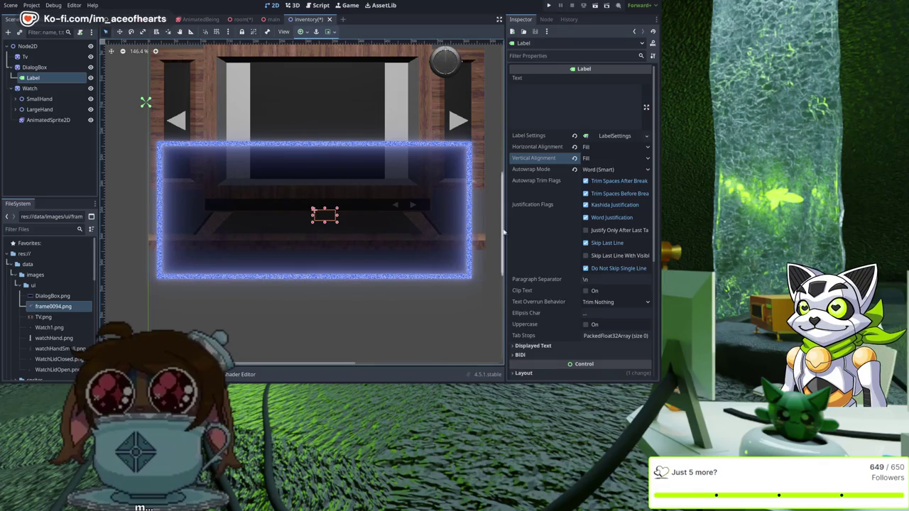
scroll(534, 227, down, 4)
click(536, 218)
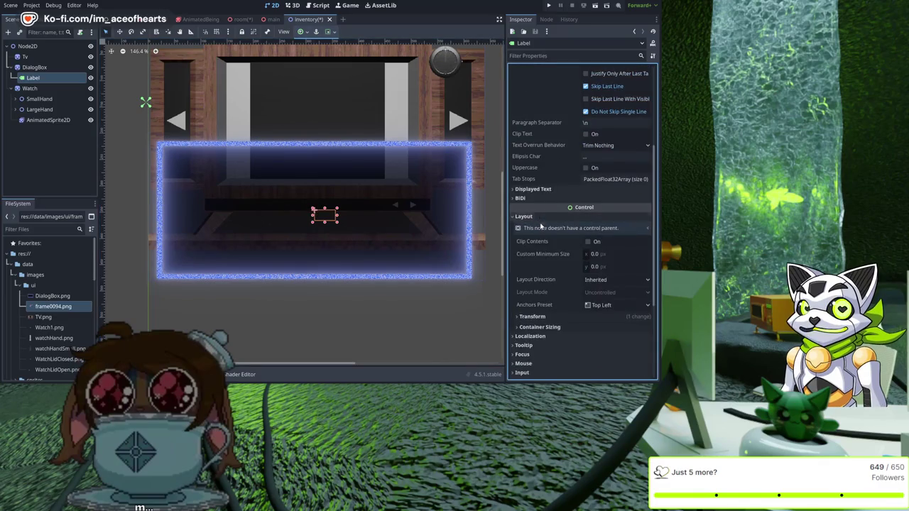
- Set the Label's custom anchors to left 0.049, top 0.204, right 0.95, bottom 0.796
click(614, 304)
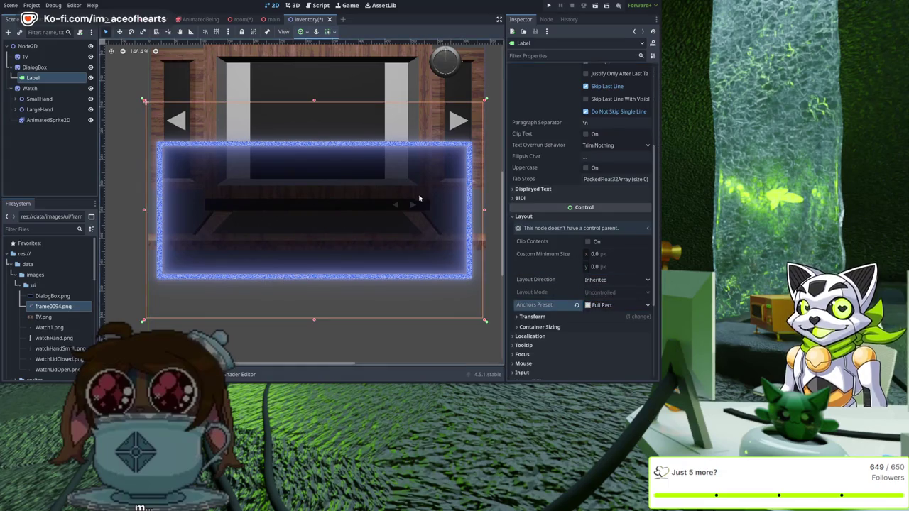
click(613, 293)
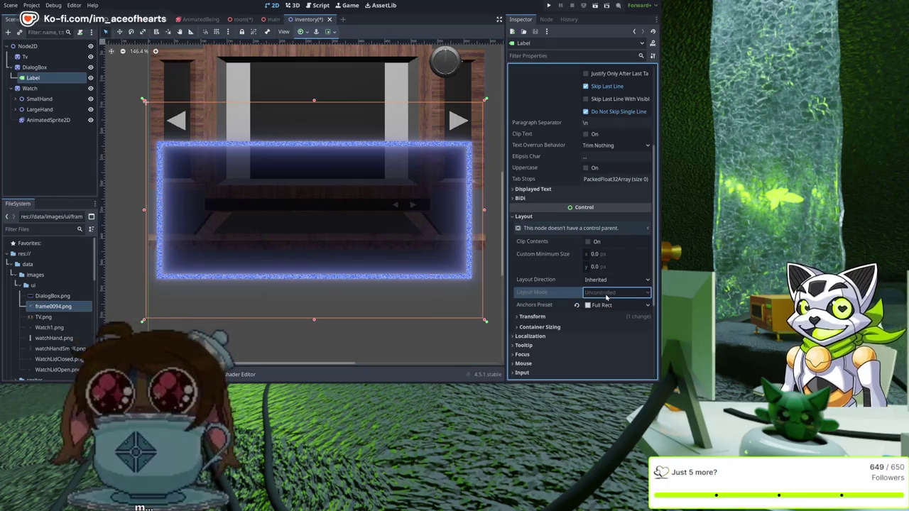
click(595, 306)
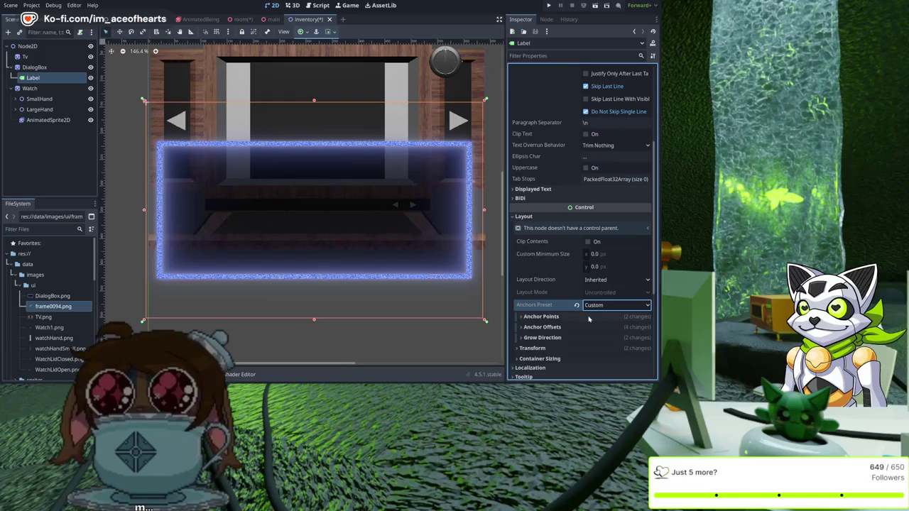
click(543, 278)
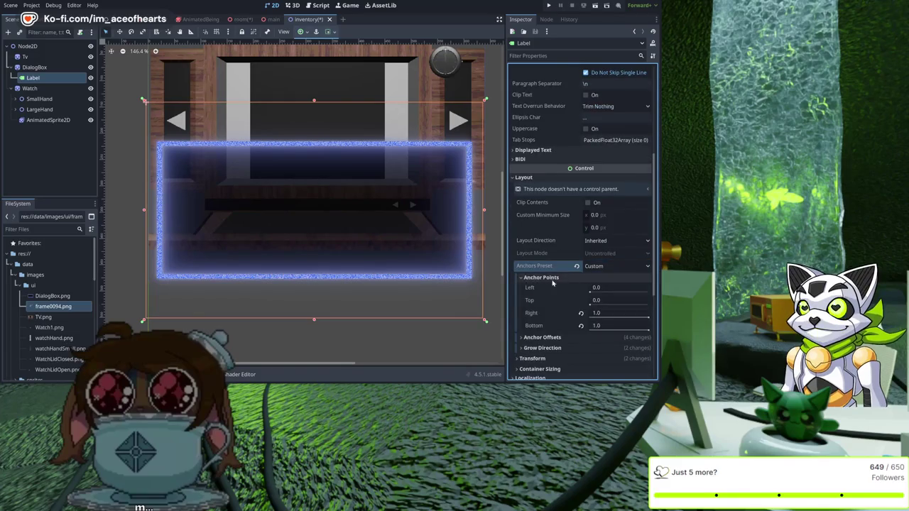
drag(590, 292, 601, 308)
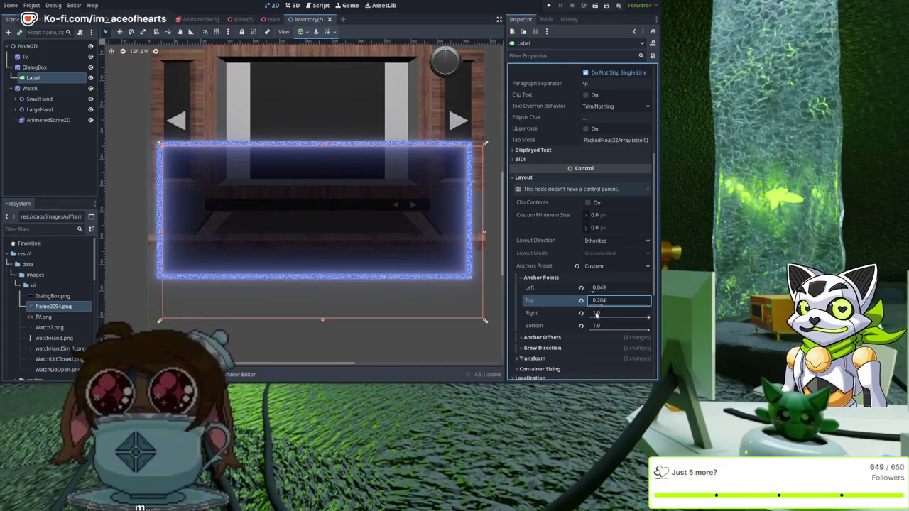
drag(598, 314, 591, 315)
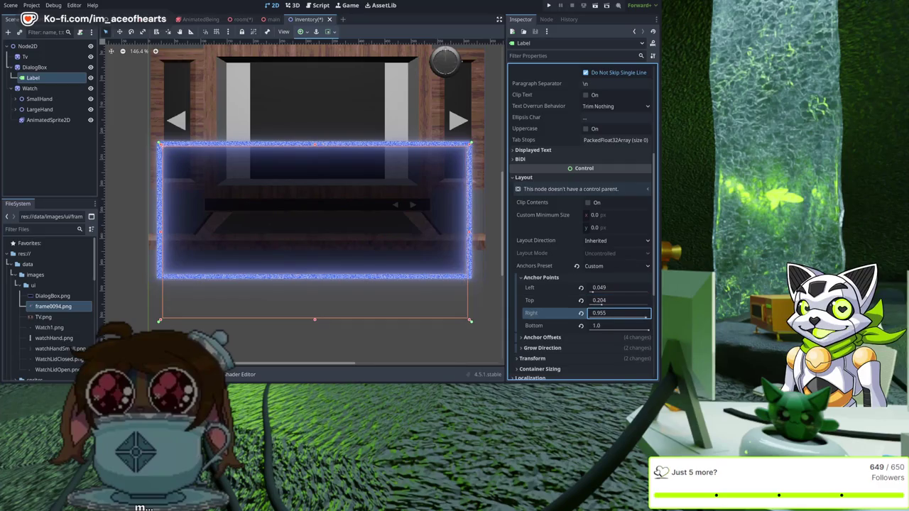
drag(645, 329, 636, 331)
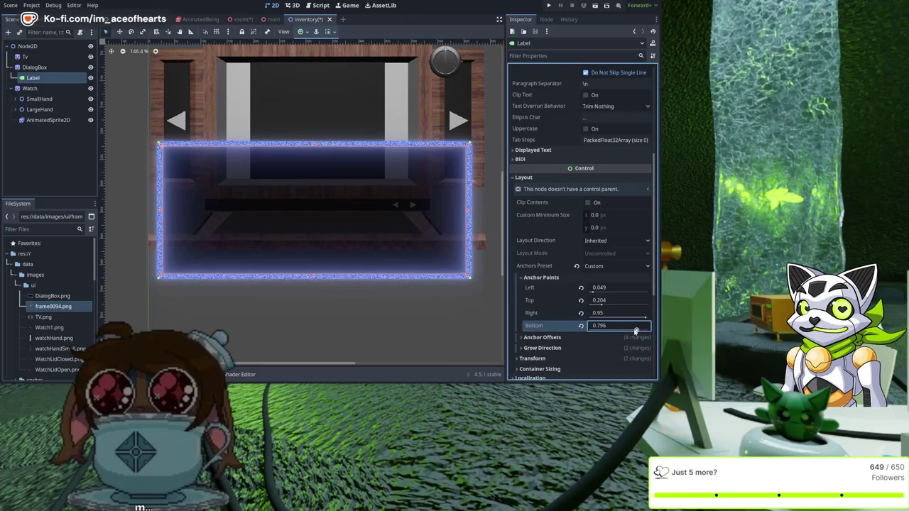
click(373, 245)
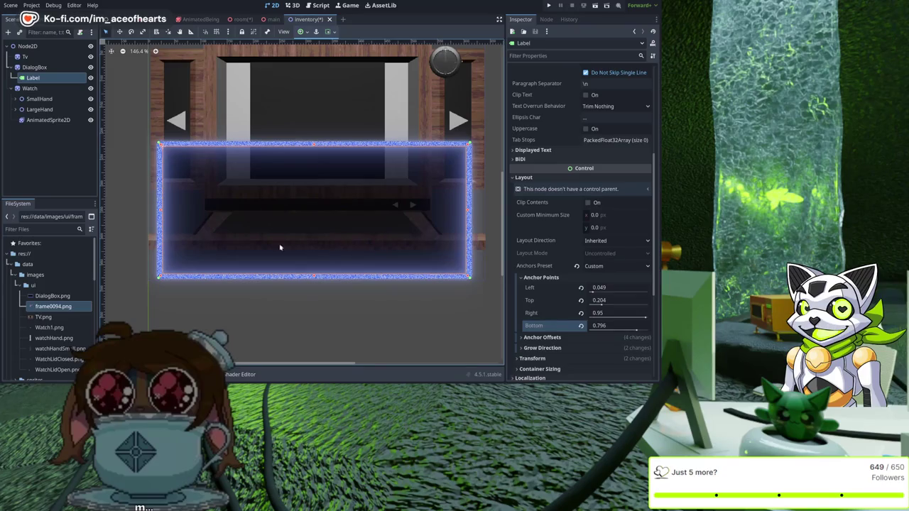
key(Escape)
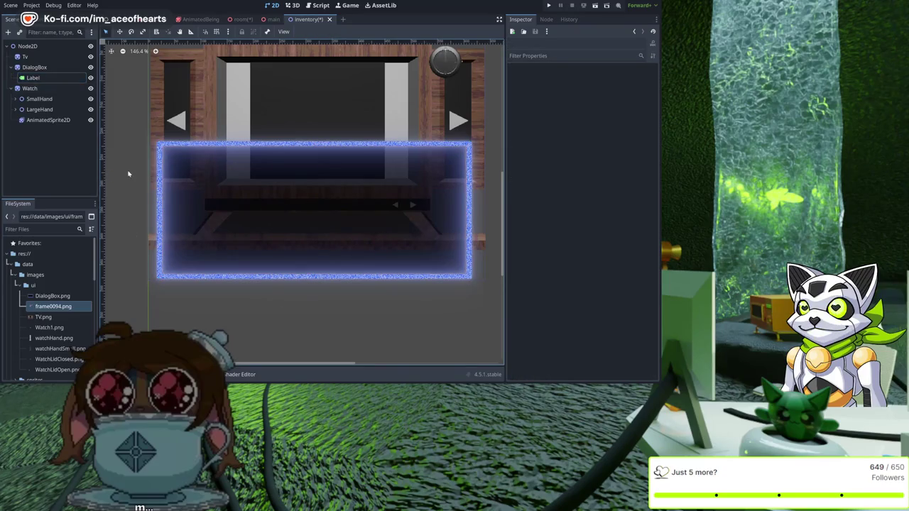
- Save the inventory scene and return to the game.gd script
key(ctrl+s)
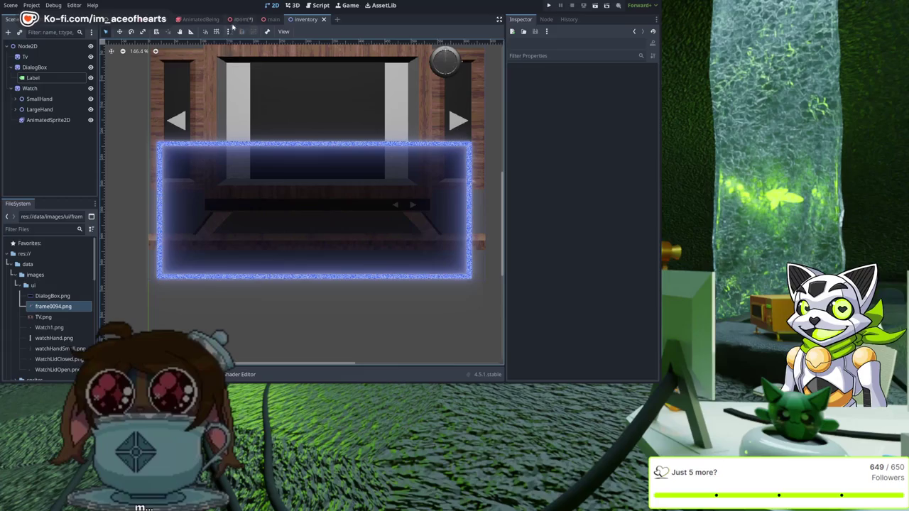
scroll(315, 174, right, 1)
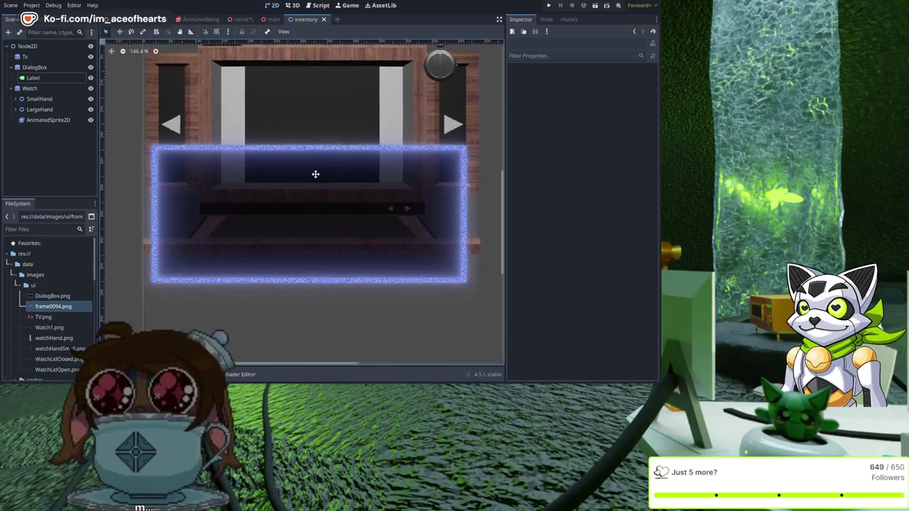
scroll(319, 178, up, 3)
key(ctrl+s)
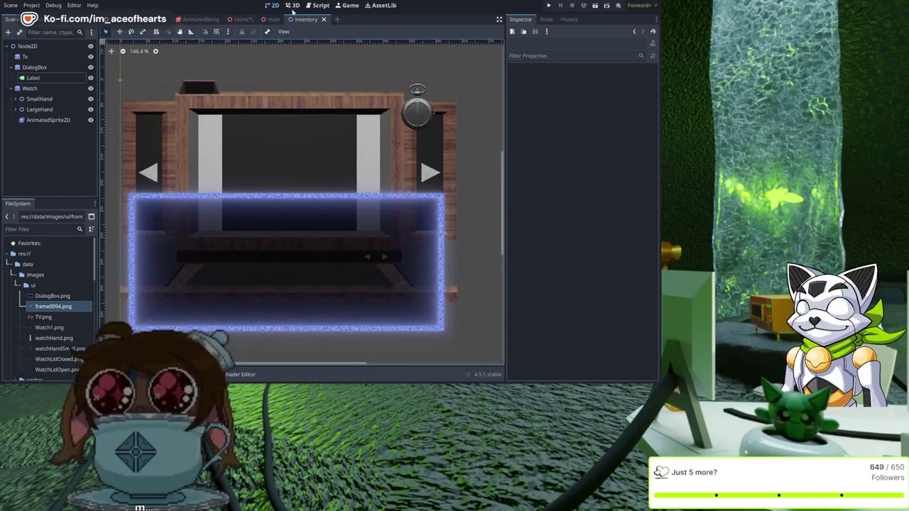
click(317, 5)
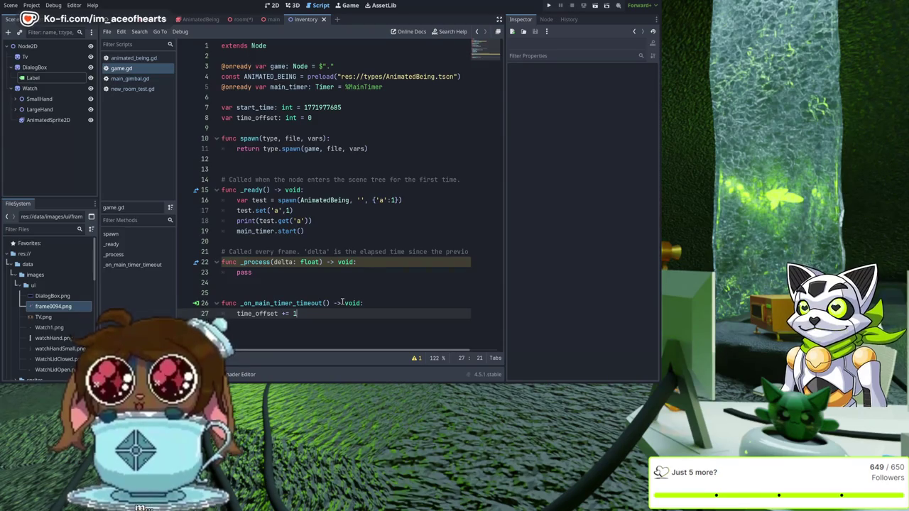
- Save game.gd and place the cursor on the empty line after _process
key(ctrl+s)
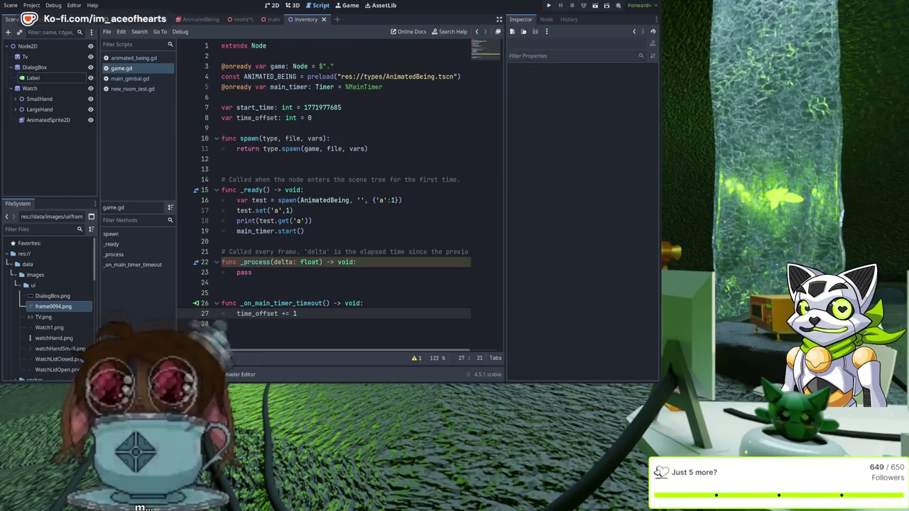
click(367, 282)
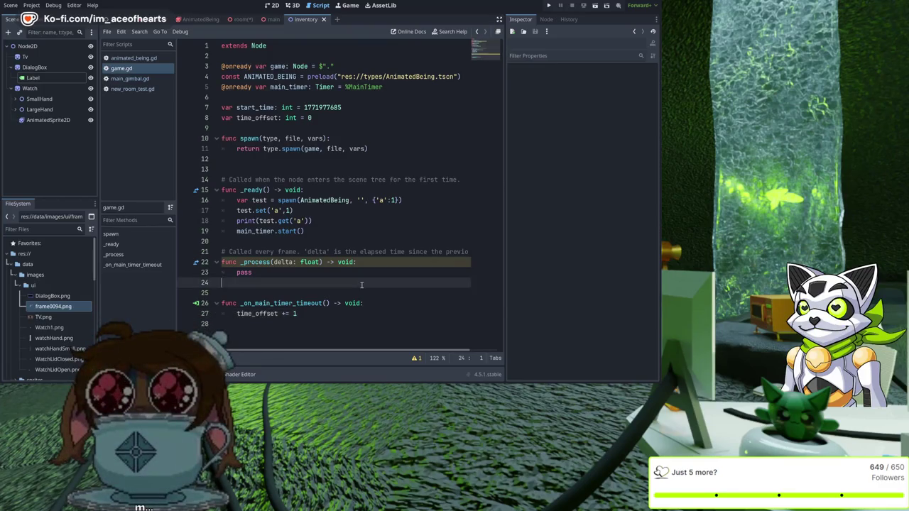
- Declare 'var hour: int = 0' and 'var minute: int = 0' beneath time_offset in game.gd
click(360, 324)
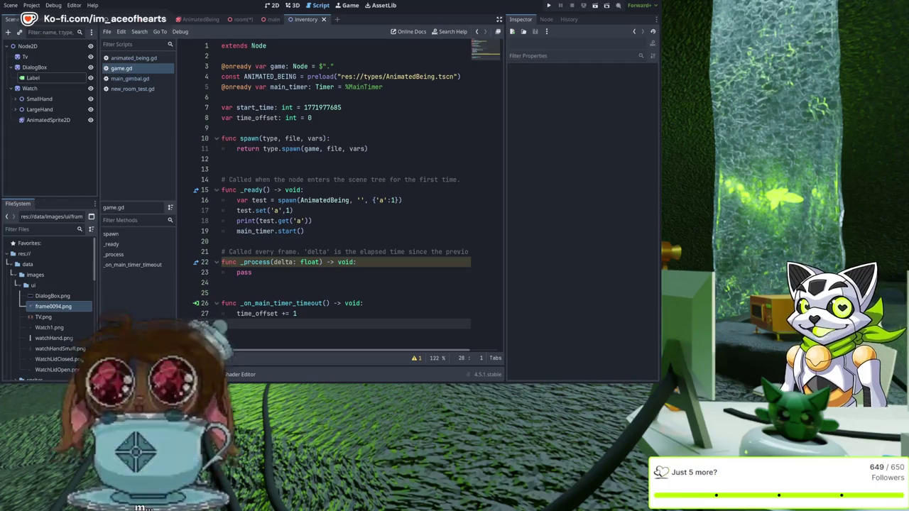
click(309, 283)
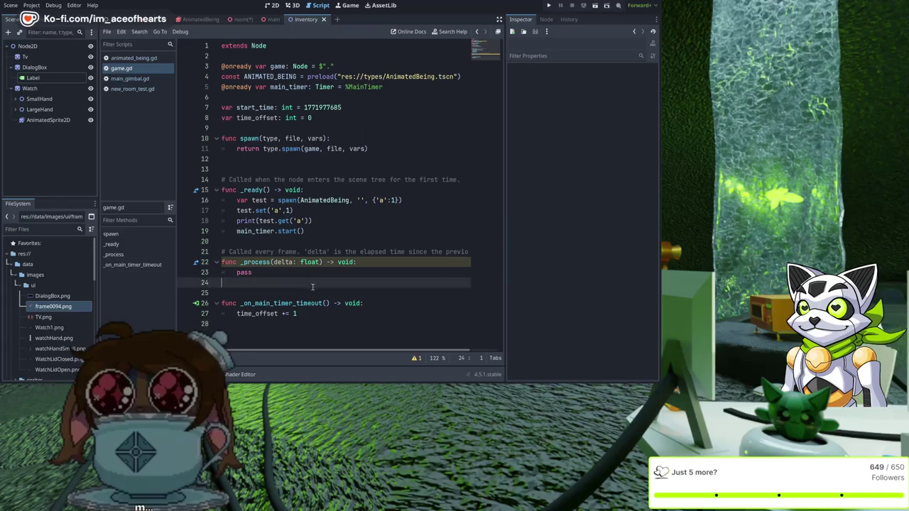
click(299, 127)
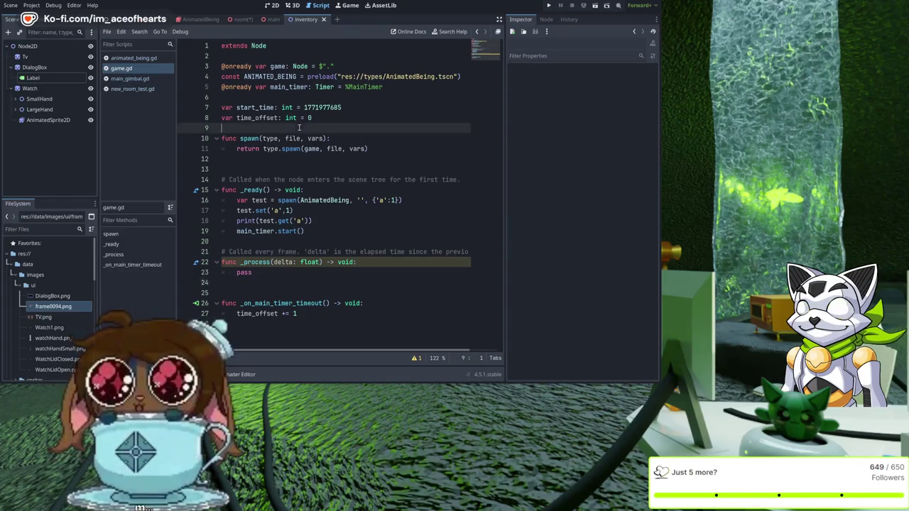
key(Return)
click(298, 127)
text(var)
key(BackSpace)
text(hour: )
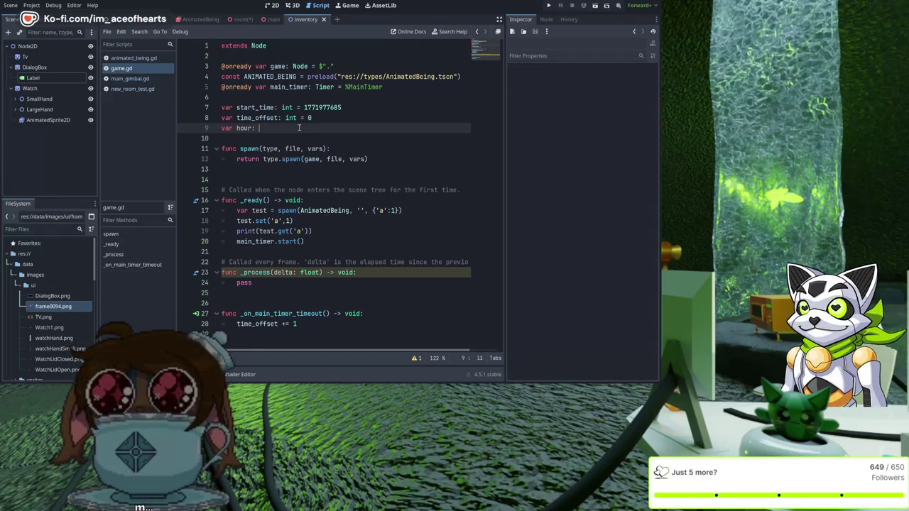
text(int = 0)
key(Return)
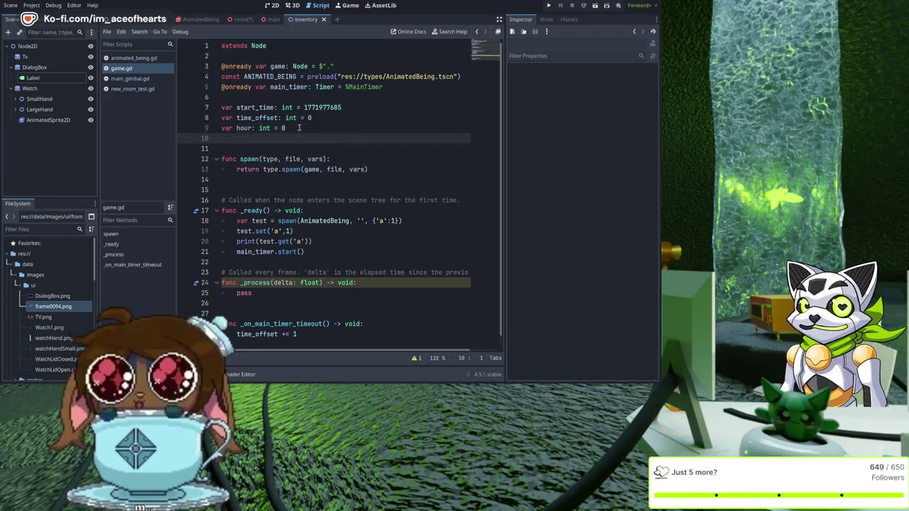
text(var minute)
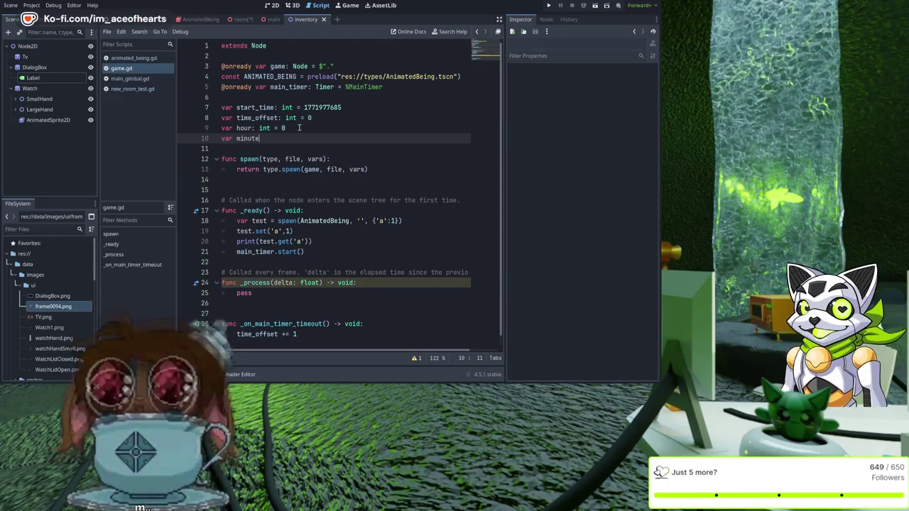
text( 0)
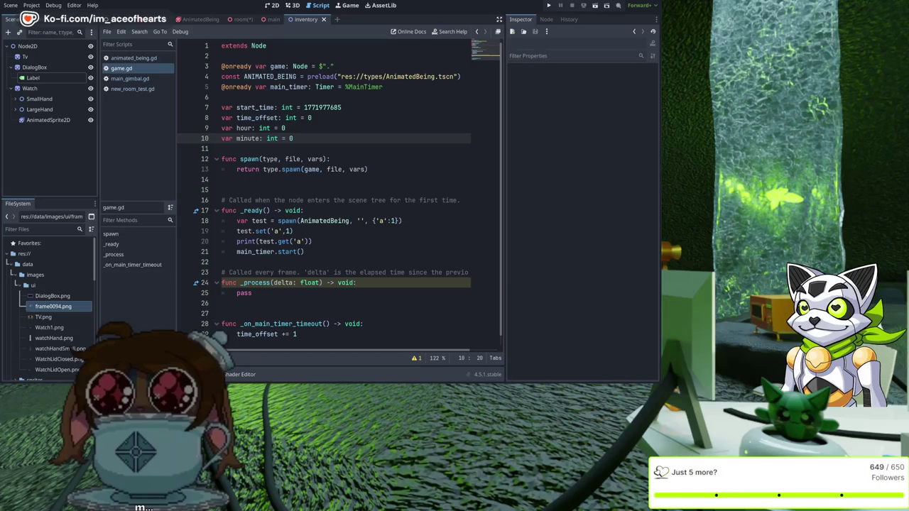
click(325, 297)
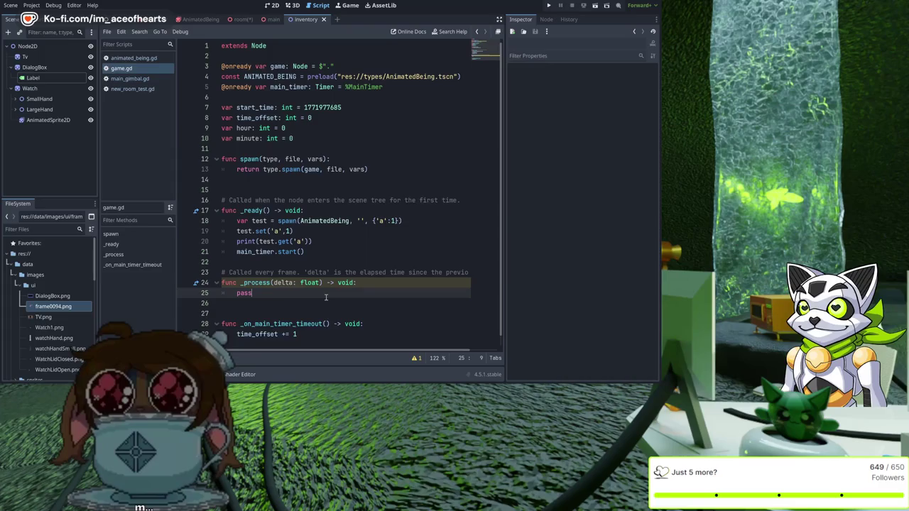
- Add 'var temp_time = Time.get_datetime_dict_from_unix_time(timestamp)' to the timer timeout handler
scroll(314, 302, down, 1)
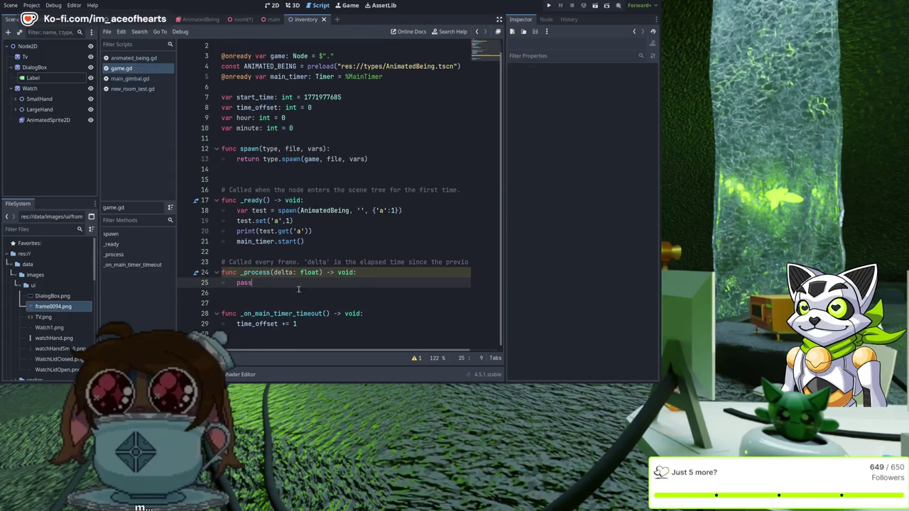
click(306, 324)
key(Return)
text(Time.get_datetime_dict_from_unix_time(timestamp))
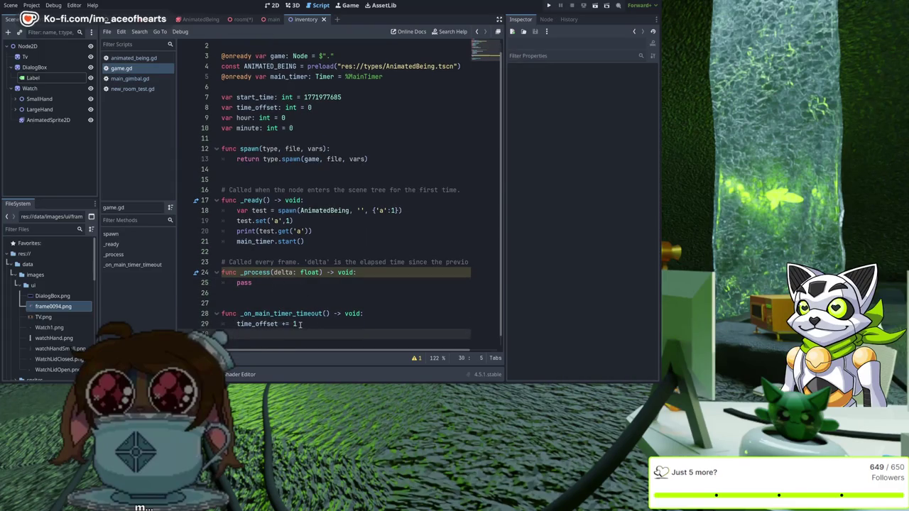
scroll(356, 305, down, 1)
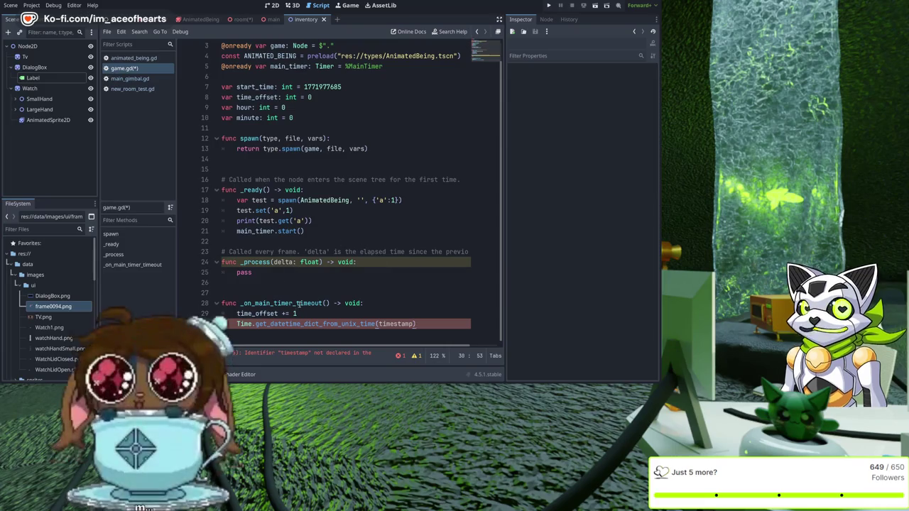
scroll(308, 210, up, 1)
scroll(236, 324, down, 1)
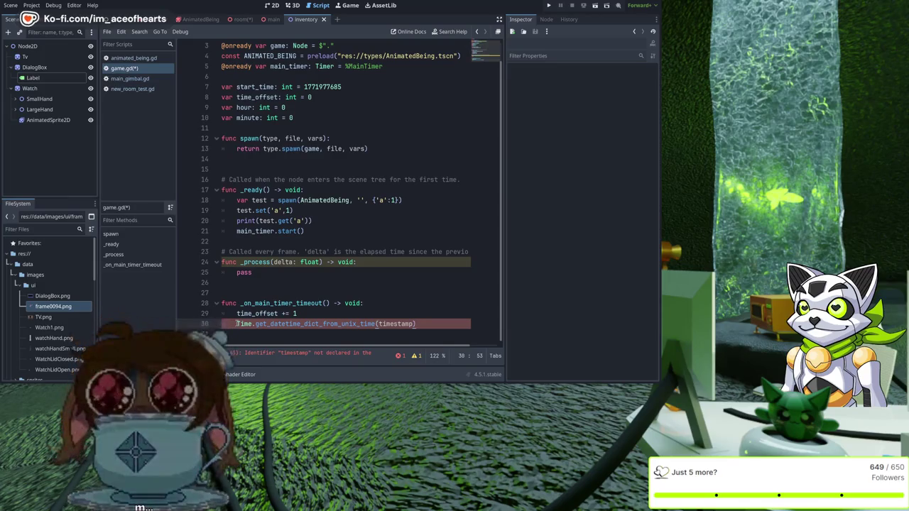
click(237, 324)
text(var temp_time)
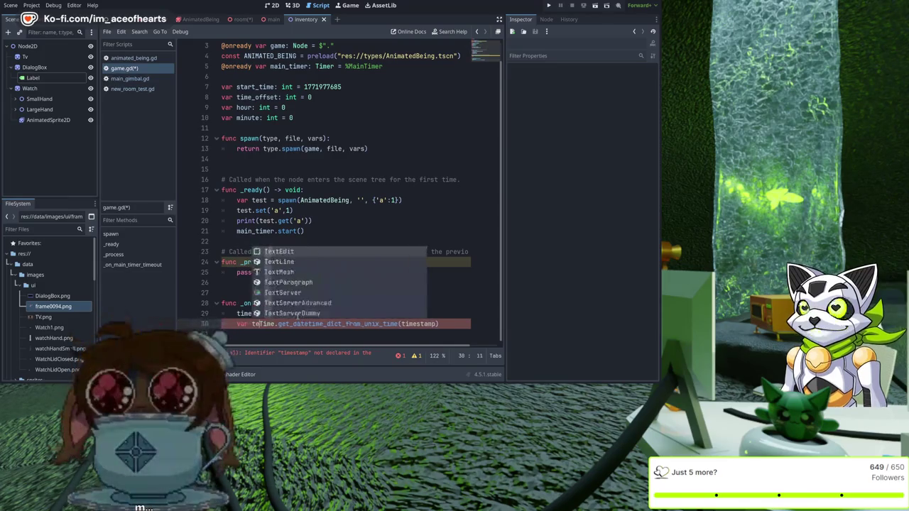
text( =)
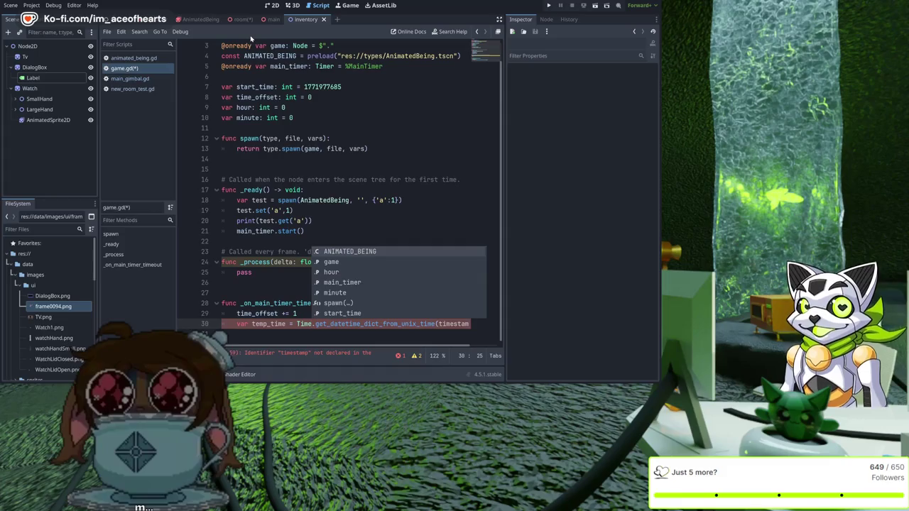
click(236, 107)
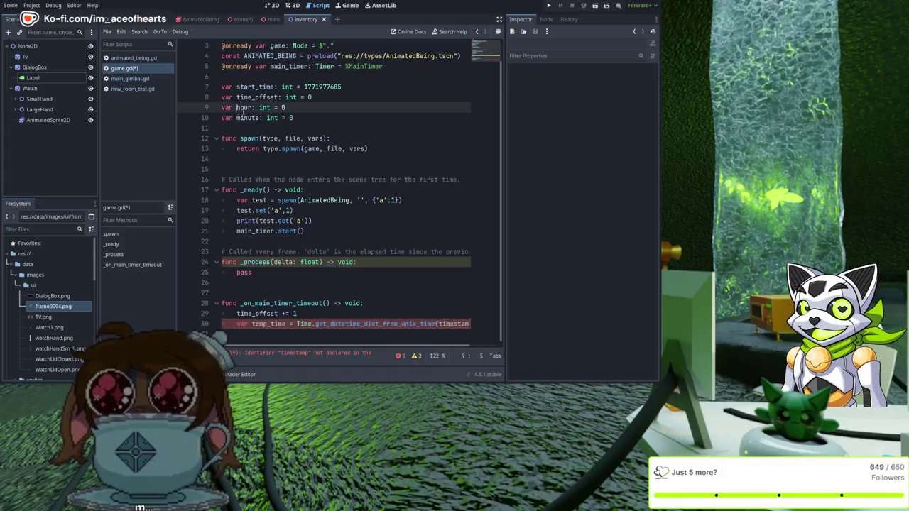
- Replace timestamp in the temp_time call with start_time + time_offset
double_click(246, 108)
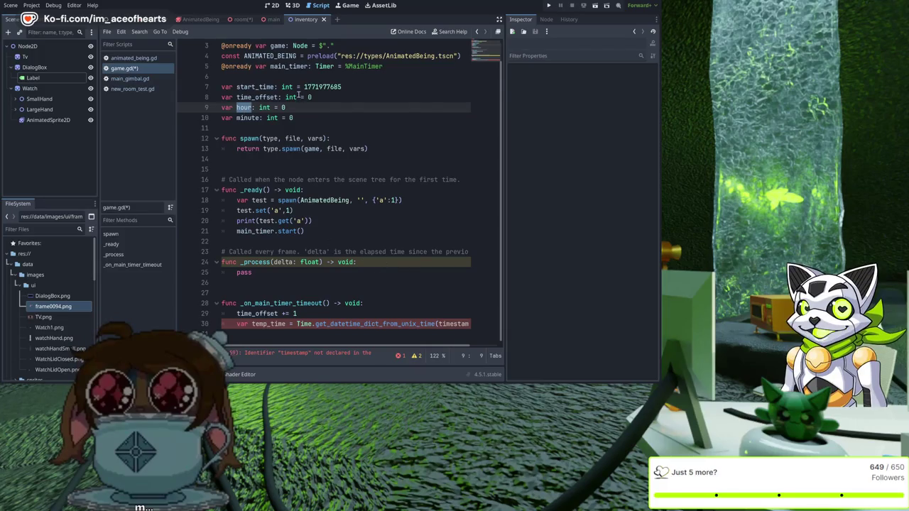
double_click(264, 97)
ctrl+scroll(453, 321, down, 2)
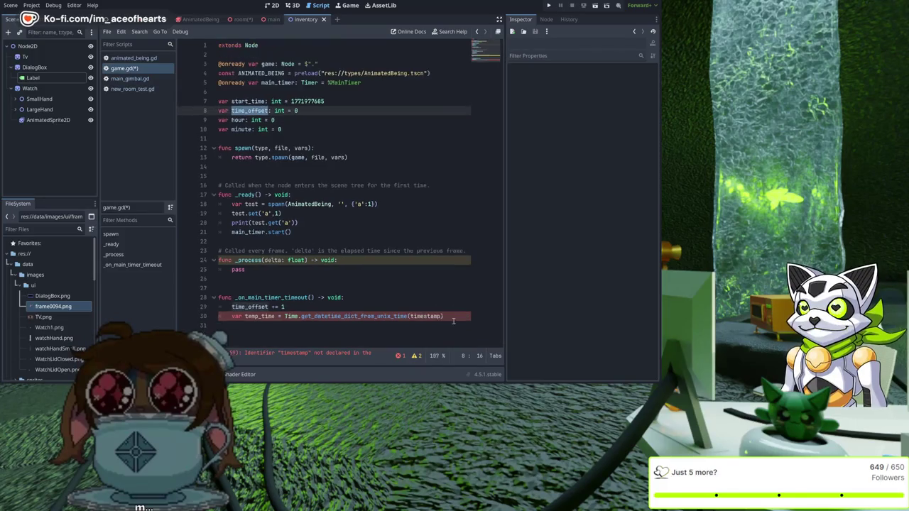
double_click(247, 101)
key(ctrl+c)
double_click(424, 316)
key(ctrl+v)
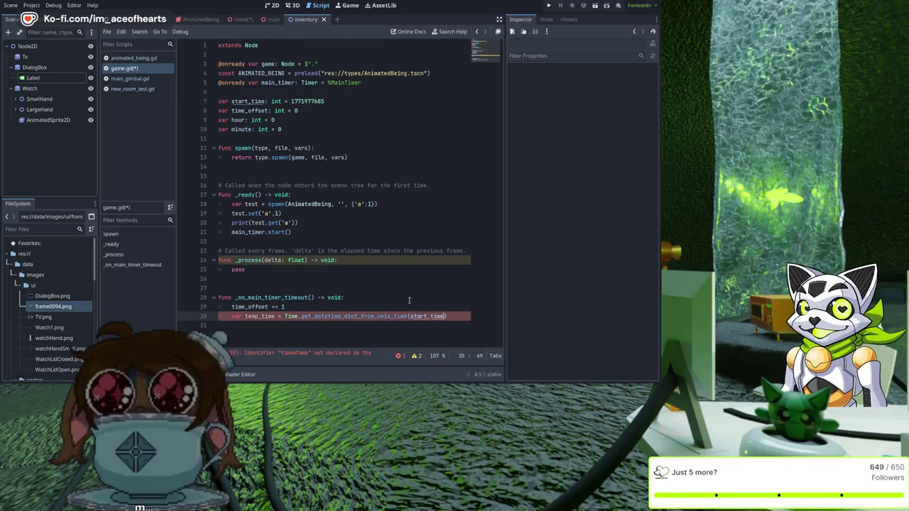
double_click(252, 111)
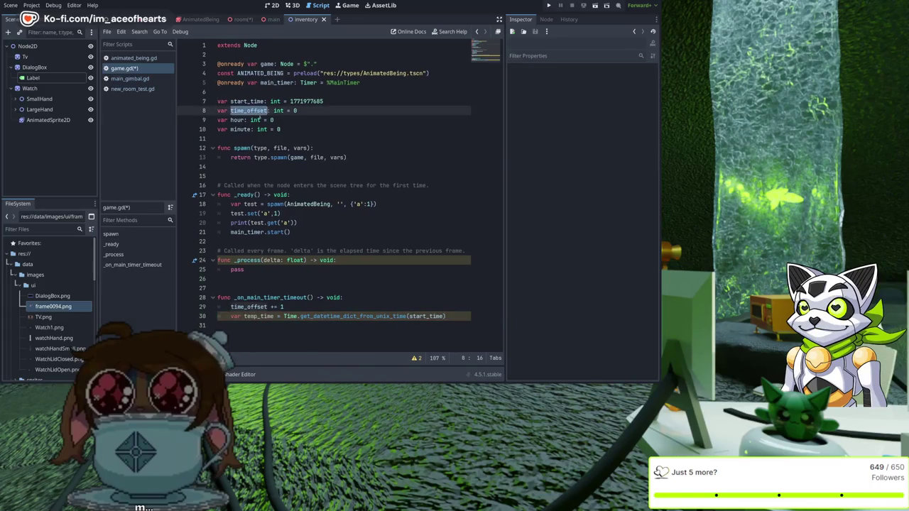
click(456, 318)
text(+ time_offset)
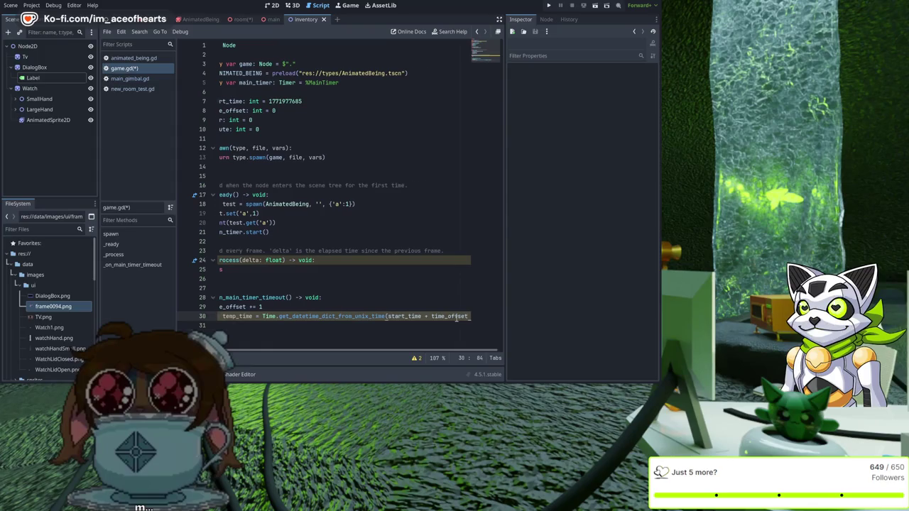
- Begin new hour and minute lines below the temp_time line
key(Return)
text(hour)
key(Return)
text(mi)
key(Up)
- Write 'minute = temp_time['minute']' and begin 'hour = temp_time' on the line above
text(=)
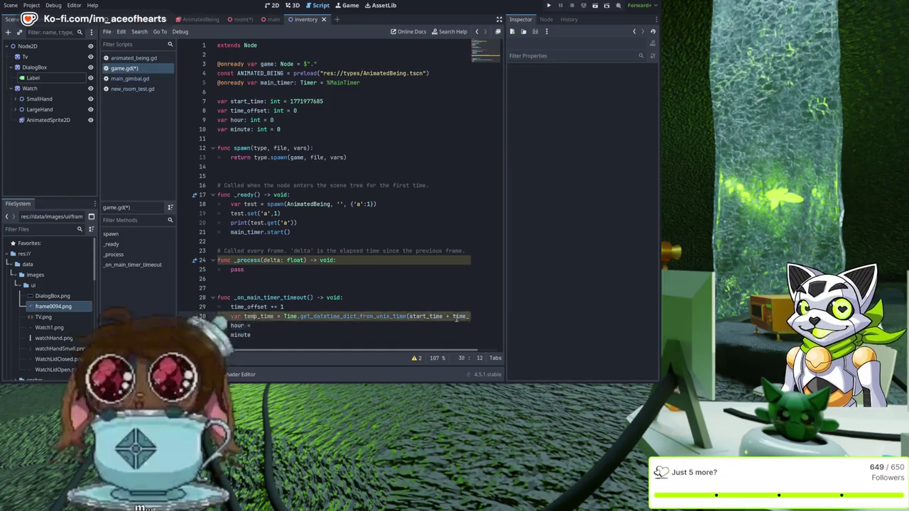
key(Up)
key(ctrl+Right)
key(Down)
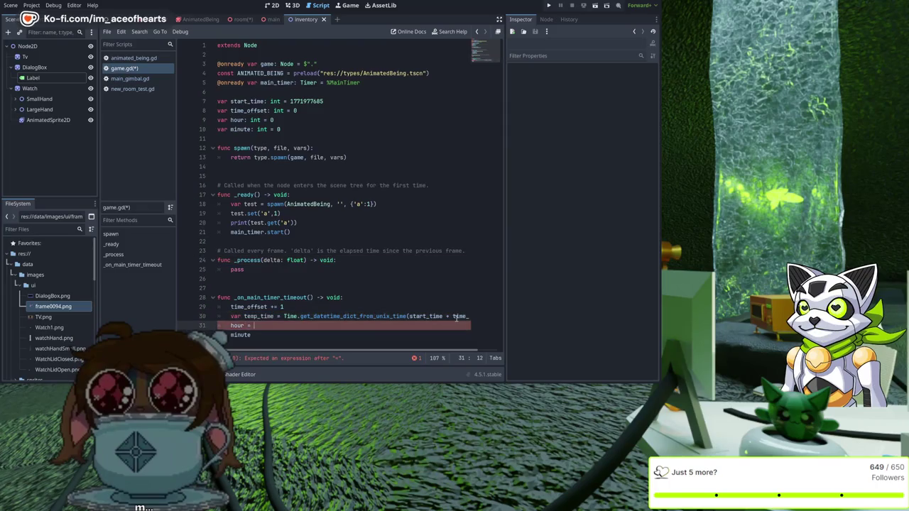
key(ctrl+v)
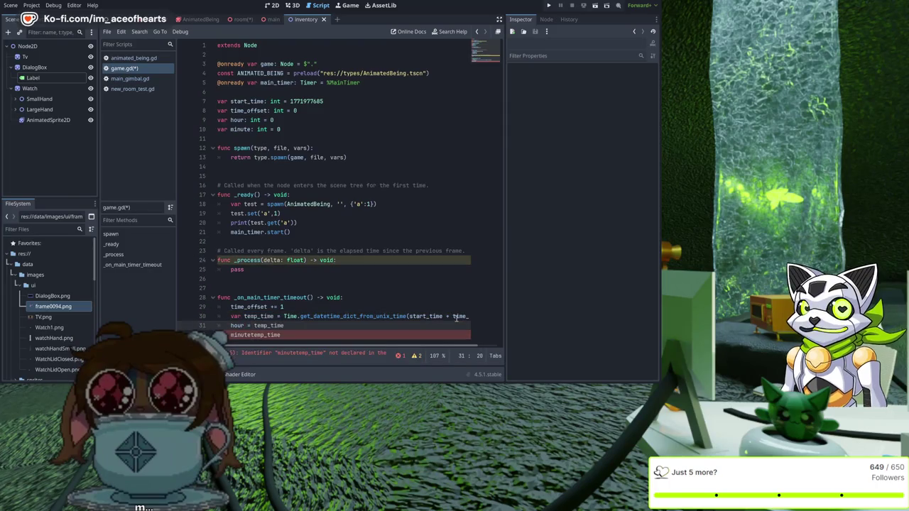
key(Down)
text(=)
key(ctrl+v)
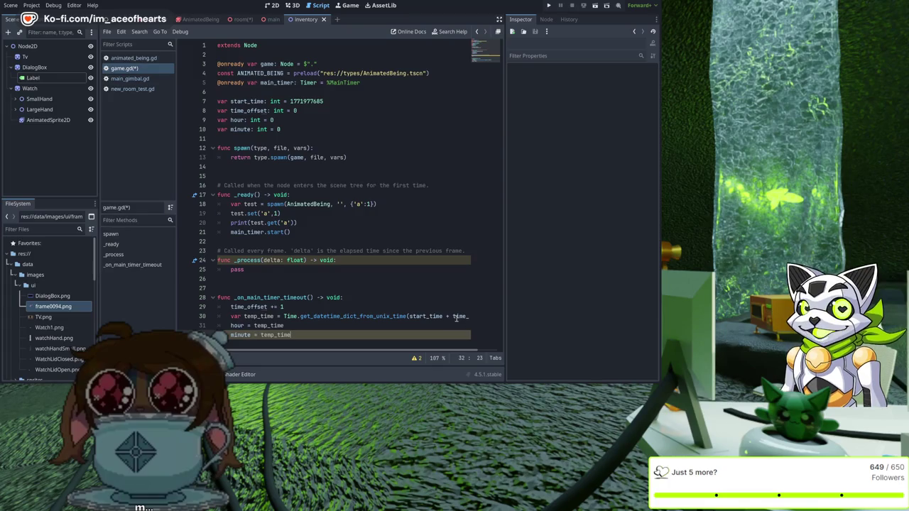
text('minute')
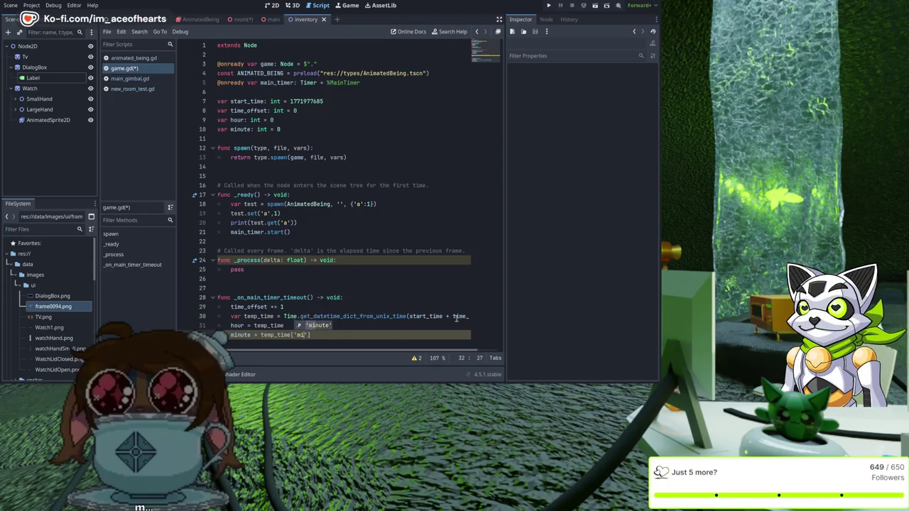
- Complete 'hour = temp_time['hour']' and save game.gd
key(Up)
text([)
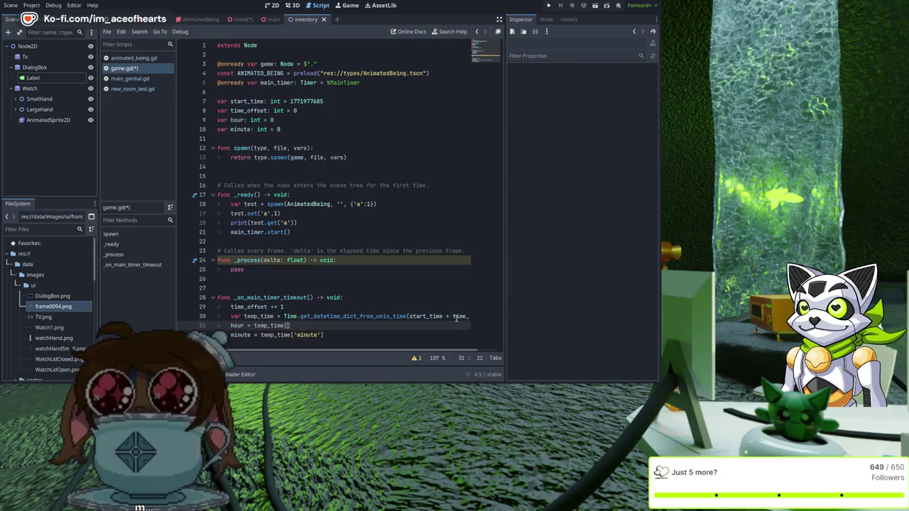
text('hours)
key(BackSpace)
key(ctrl+s)
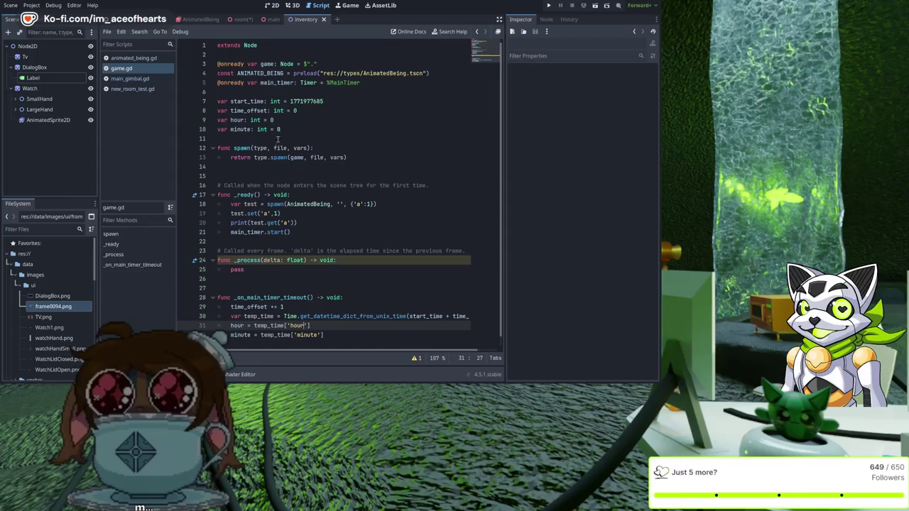
scroll(329, 283, down, 1)
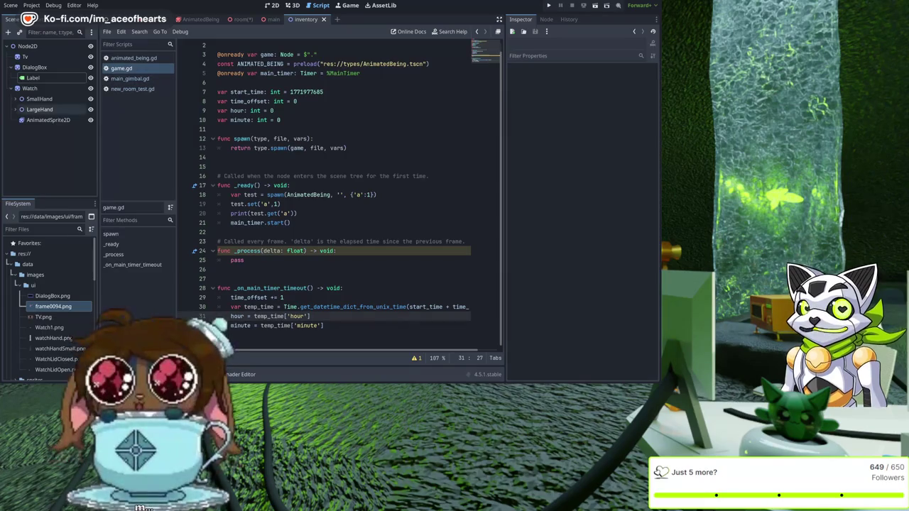
click(49, 99)
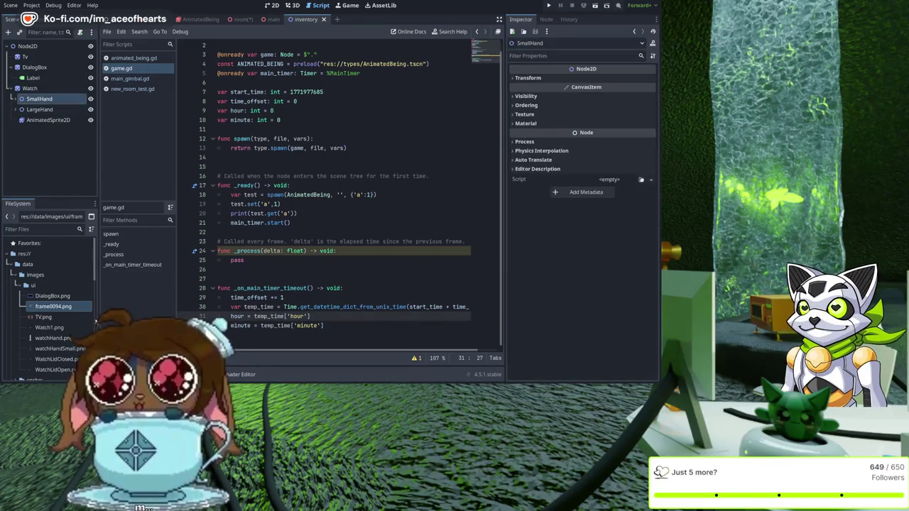
click(41, 110)
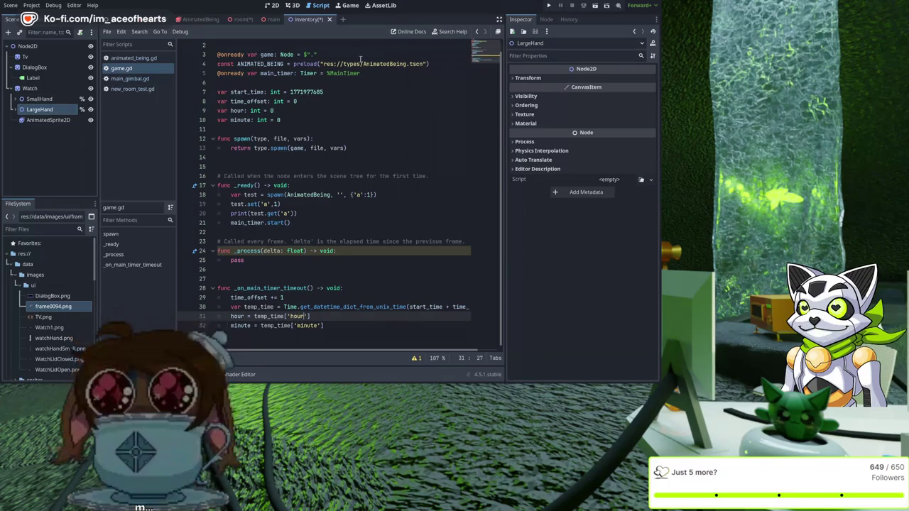
scroll(246, 106, up, 1)
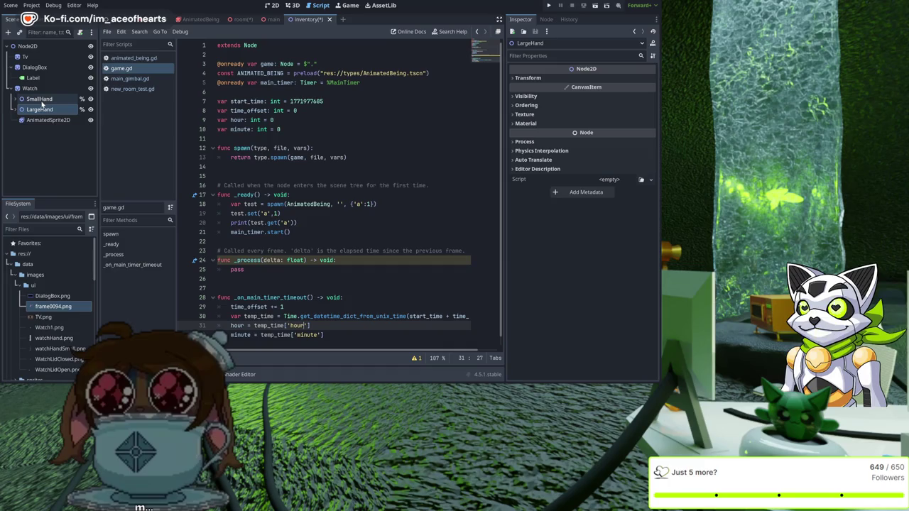
drag(36, 99, 240, 58)
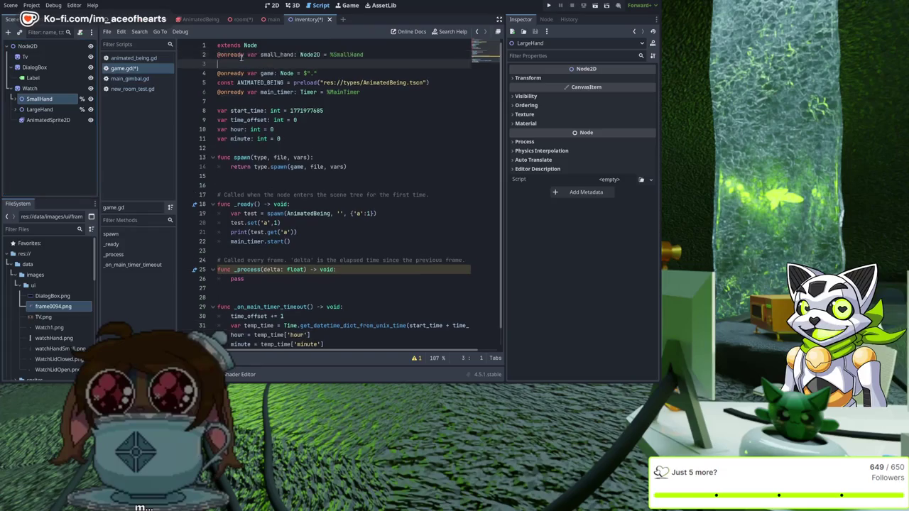
drag(47, 111, 58, 116)
drag(303, 71, 302, 65)
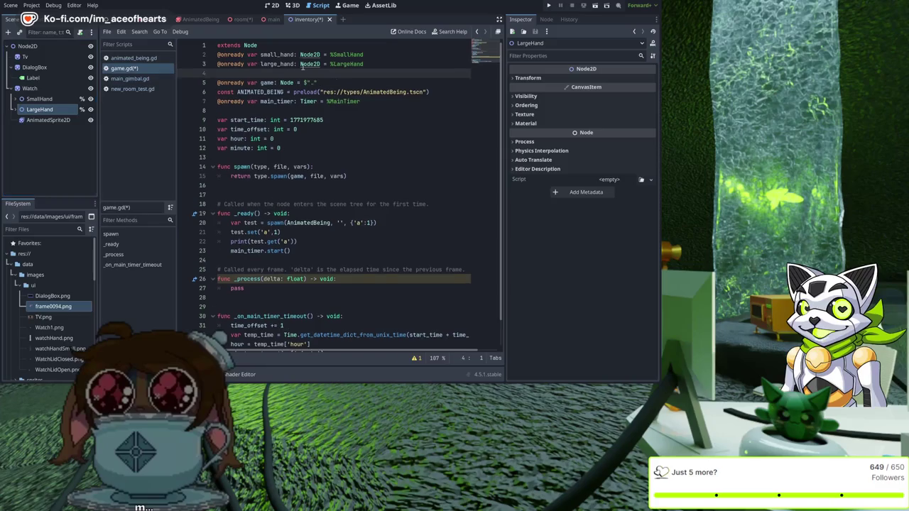
scroll(369, 213, down, 2)
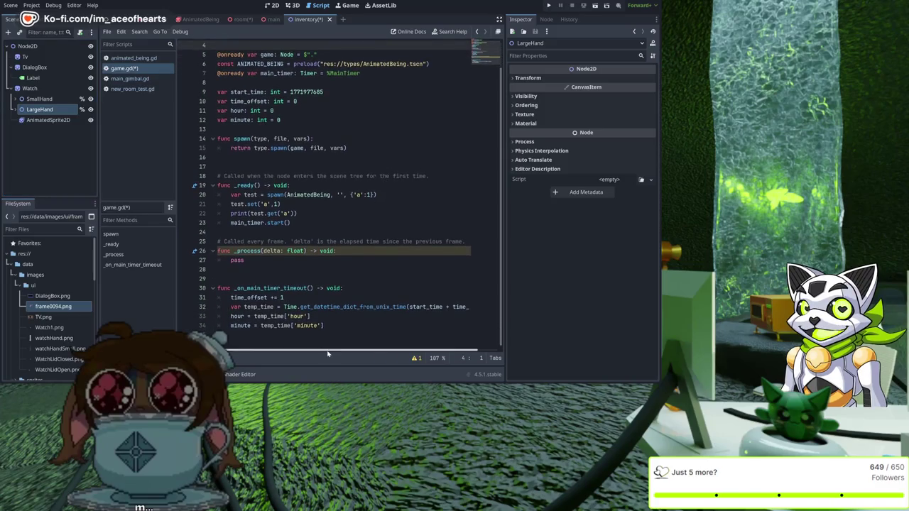
click(351, 325)
- Add a small_hand.rotation_degrees line dividing by minute below the minute assignment, and save
key(Return)
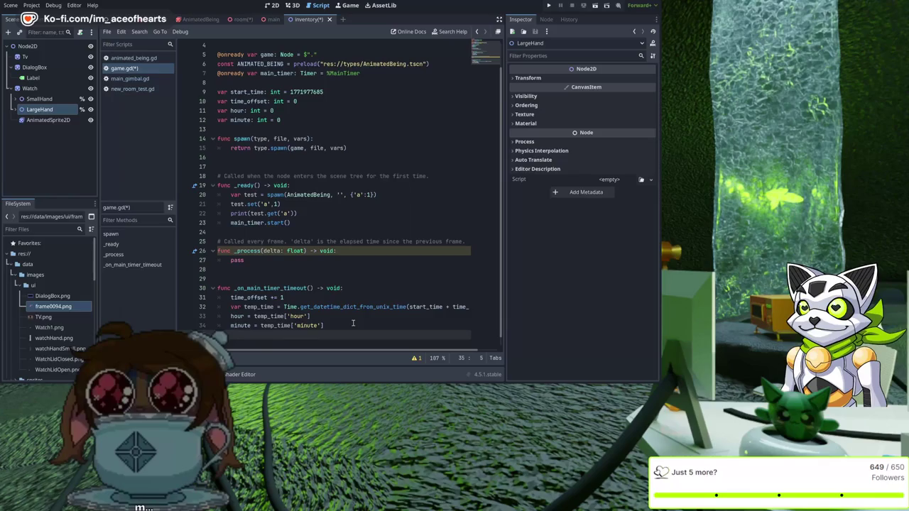
scroll(237, 189, up, 1)
text(small)
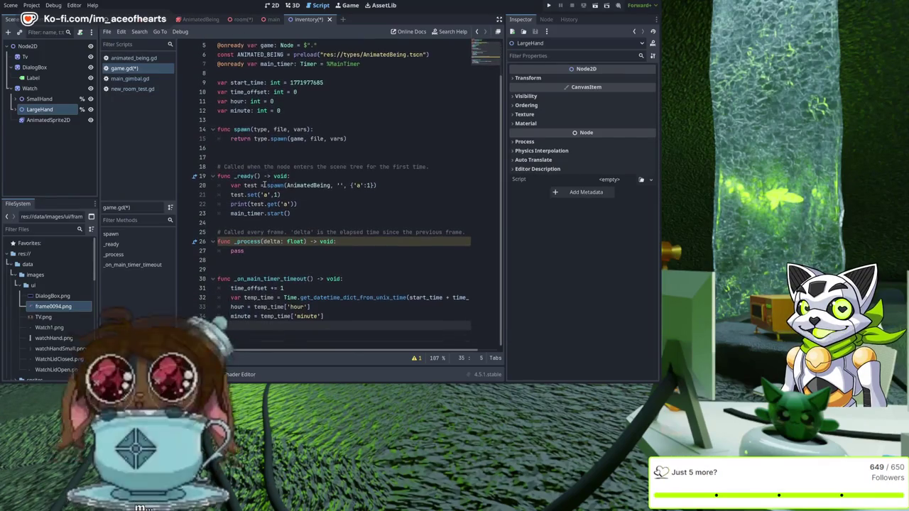
key(Return)
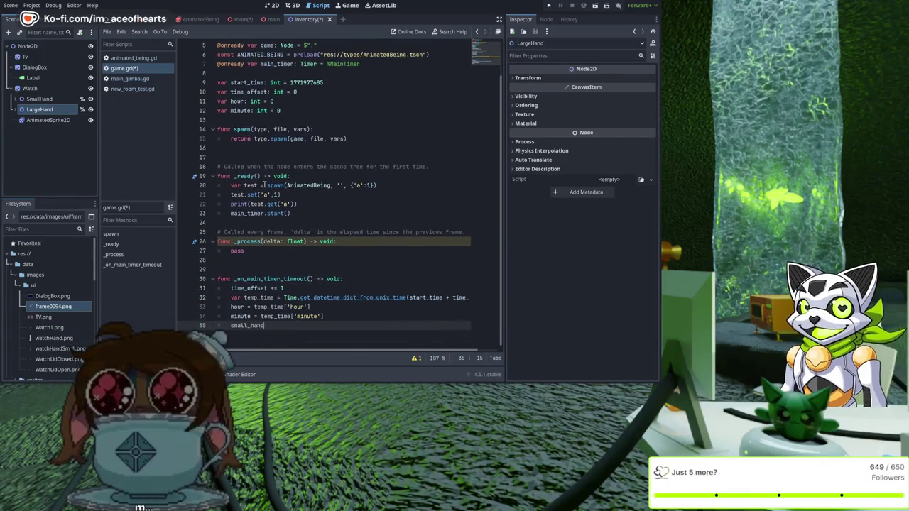
text(rotation_degrees )
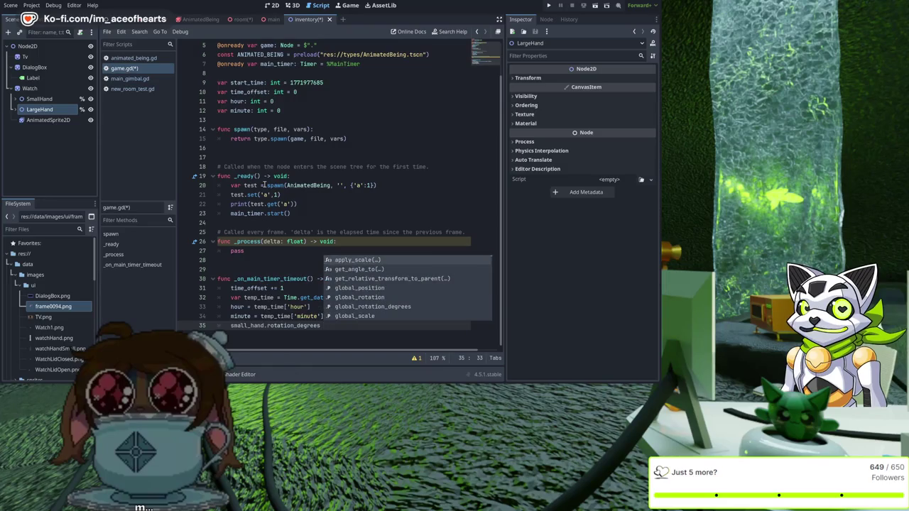
text(= )
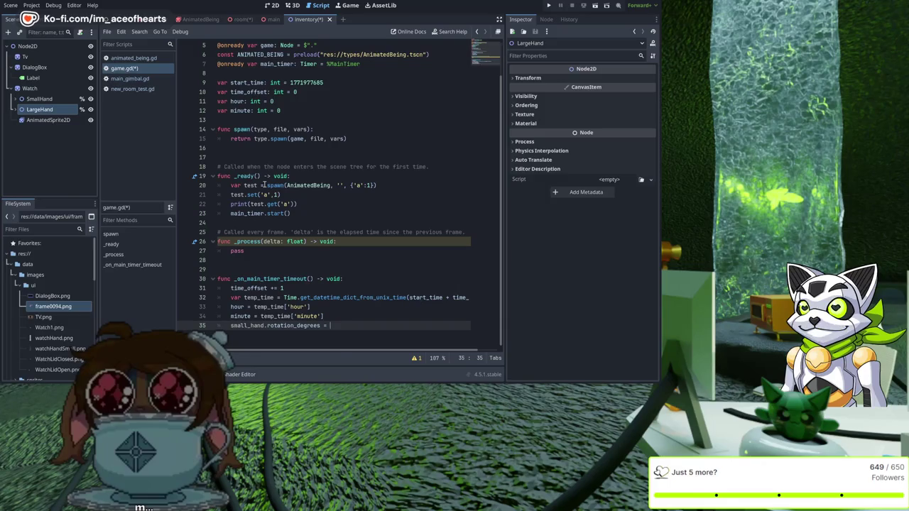
text(mi7u360 / minute)
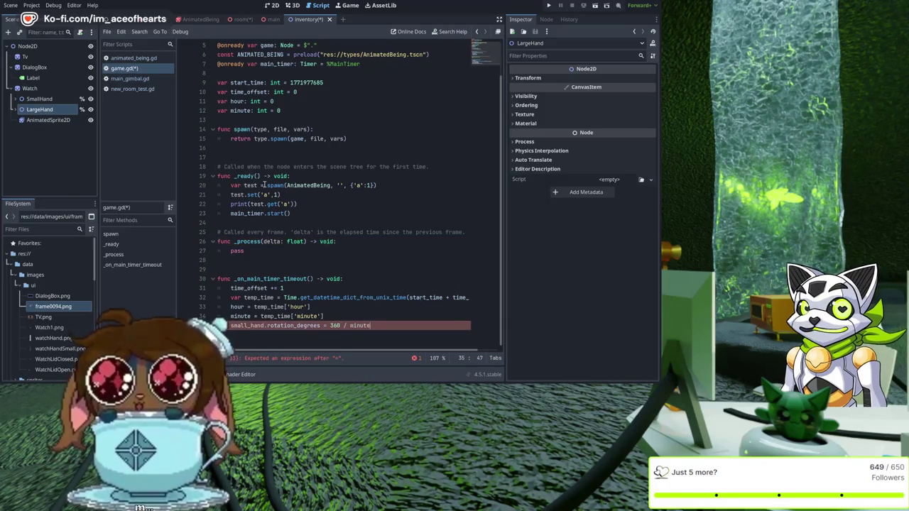
key(ctrl+s)
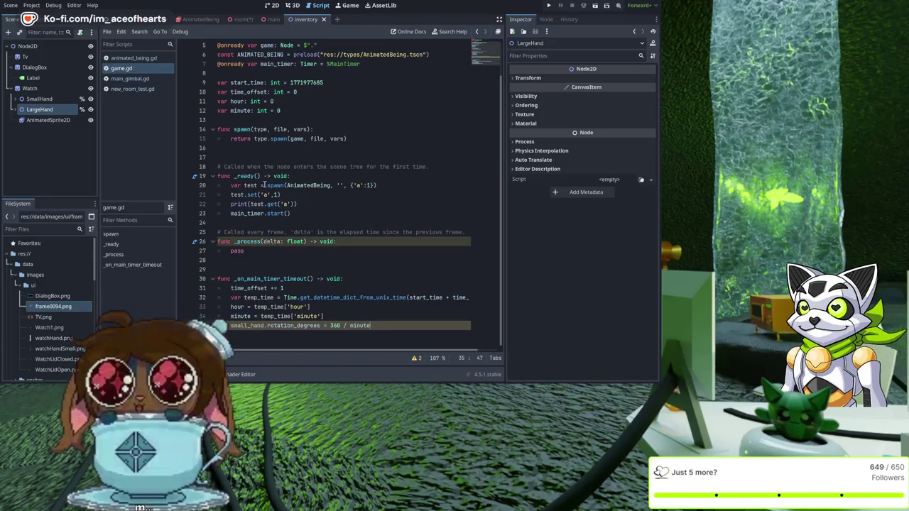
- Delete the '/ minute' divisor and the leftover division sign from line 35
key(ctrl+shift+Left)
key(BackSpace)
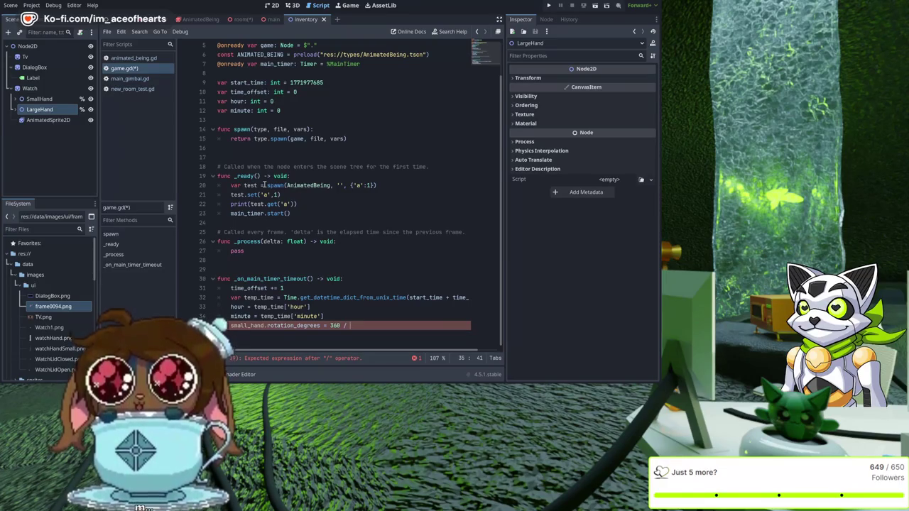
key(Return)
key(BackSpace)
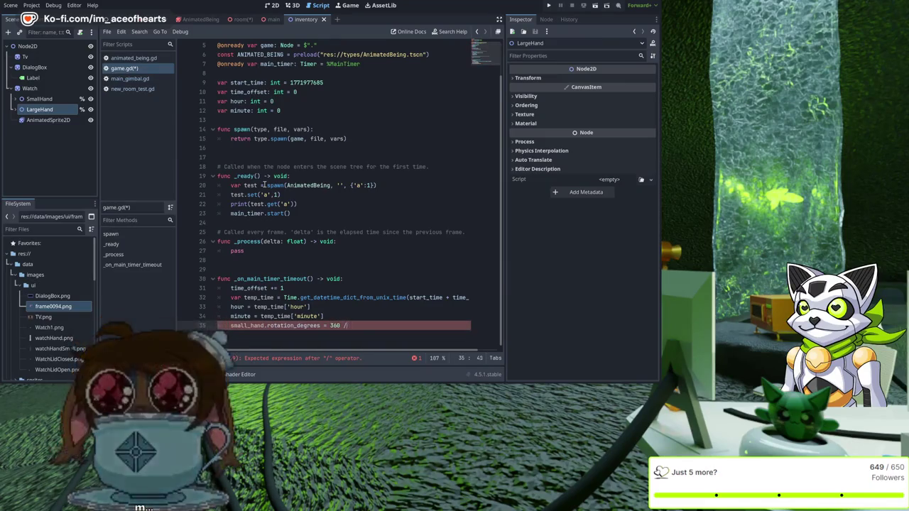
key(BackSpace)
key(BackSpace)
key(BackSpace)
key(Left)
key(Left)
key(Left)
key(Down)
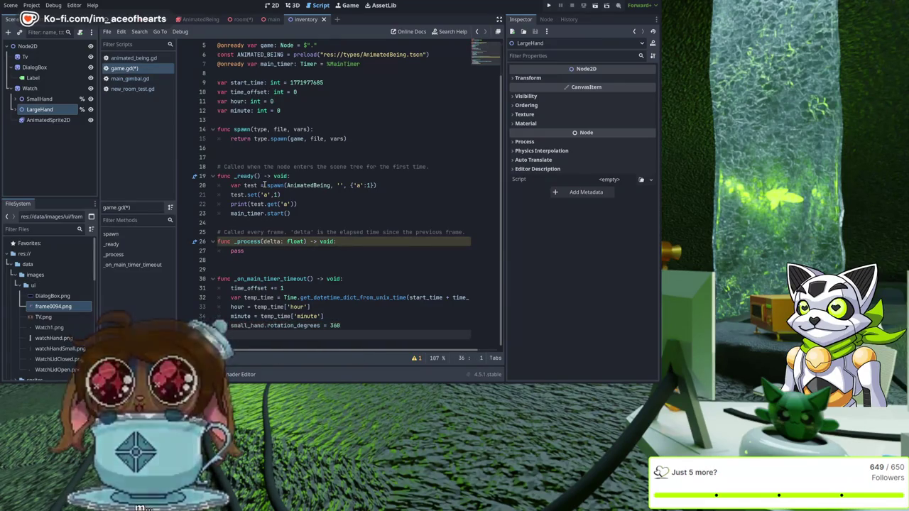
- Wrap the rotation ratio in parentheses as (60 / 360)
double_click(338, 326)
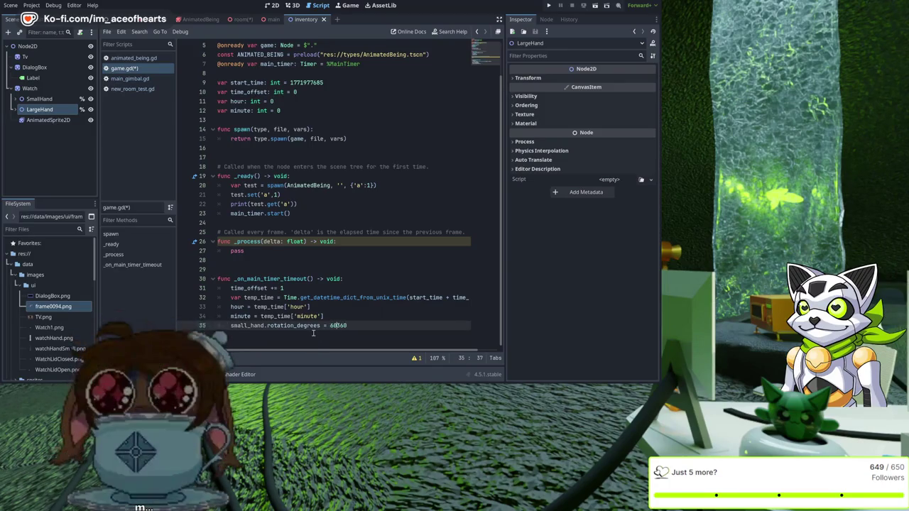
text(60 /)
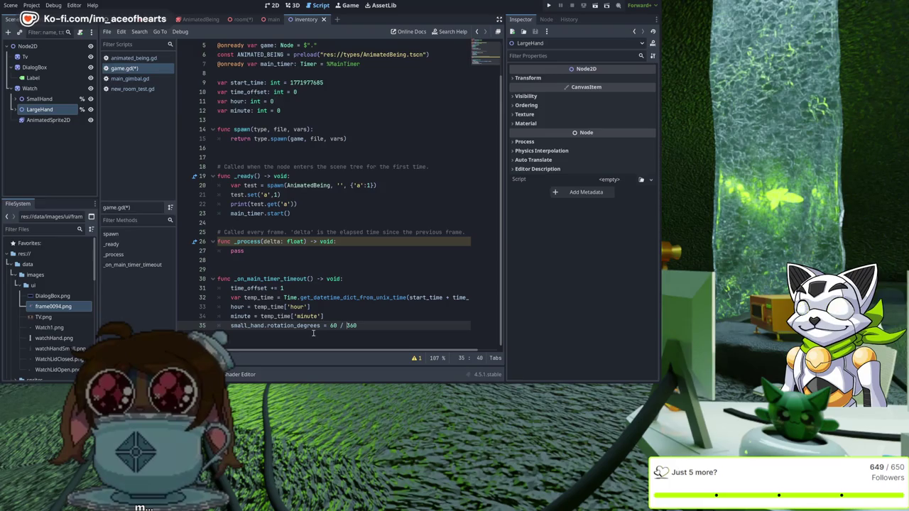
key(ctrl+Right)
key(ctrl+Right)
key(ctrl+Right)
text(()
key(End)
text())
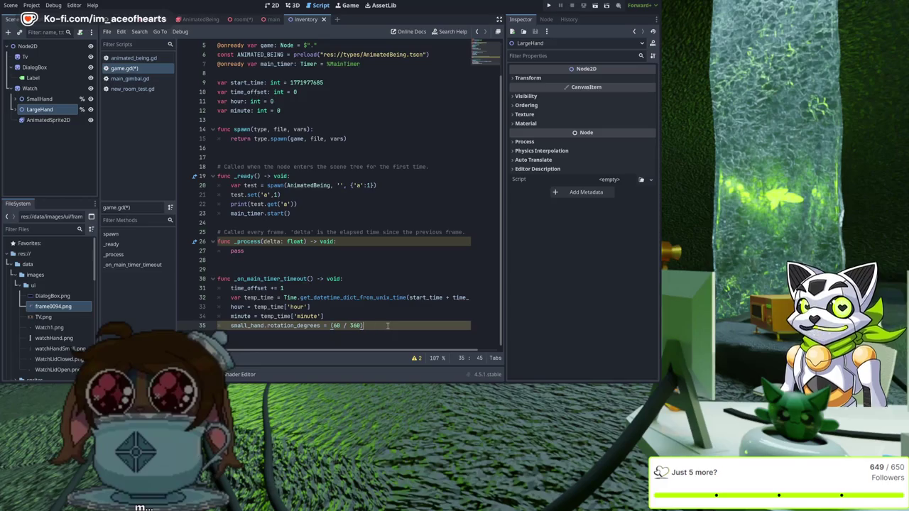
text(*)
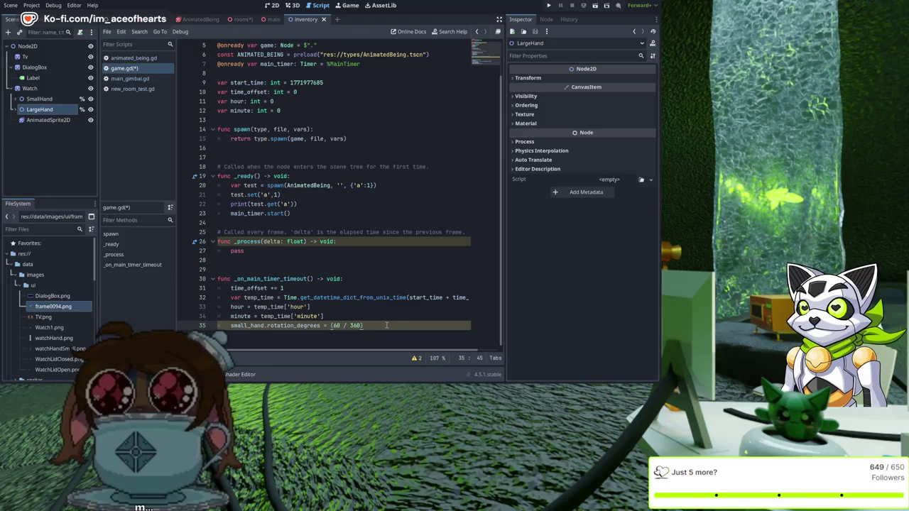
- Rewrite line 35 as small_hand.rotation_degrees = minute * (360 / 60) and save game.gd
key(Left)
key(Right)
key(Right)
key(Right)
text(minute *)
key(Right)
key(Right)
key(Right)
key(Delete)
key(Delete)
key(Delete)
key(Left)
key(Left)
key(Left)
text(3)
key(Right)
key(Right)
key(Right)
text(60)
click(395, 325)
key(ctrl+s)
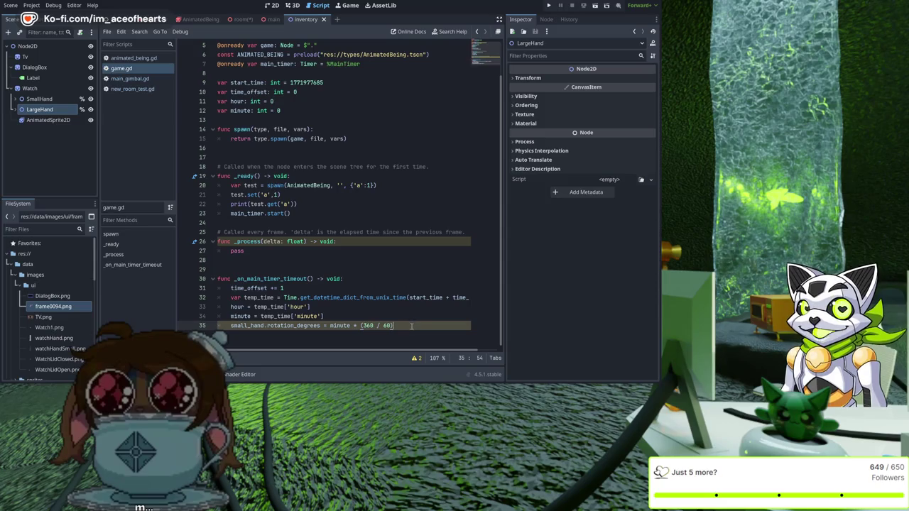
- Insert an empty line above the small hand rotation line
key(Home)
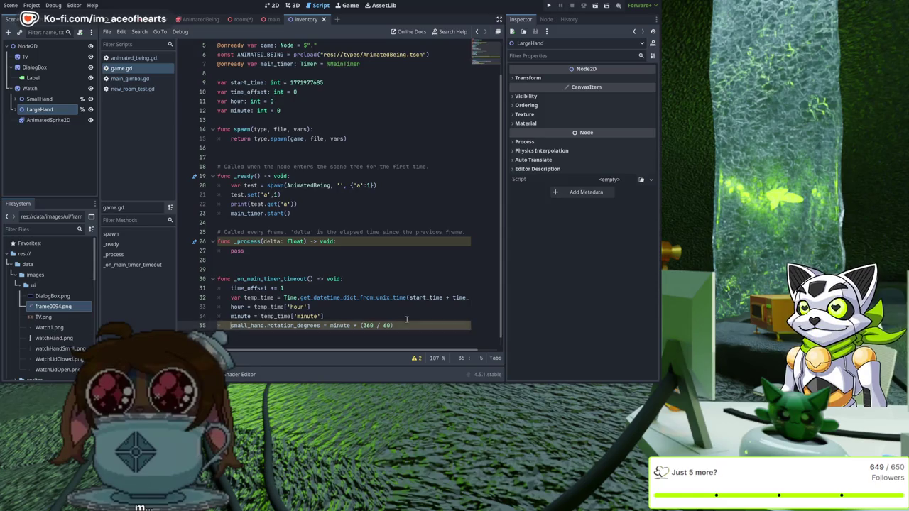
key(Return)
key(Up)
- Type 'large_hand.rotation_degrees = hour * (360 / 12)' above the small hand line
text(large_)
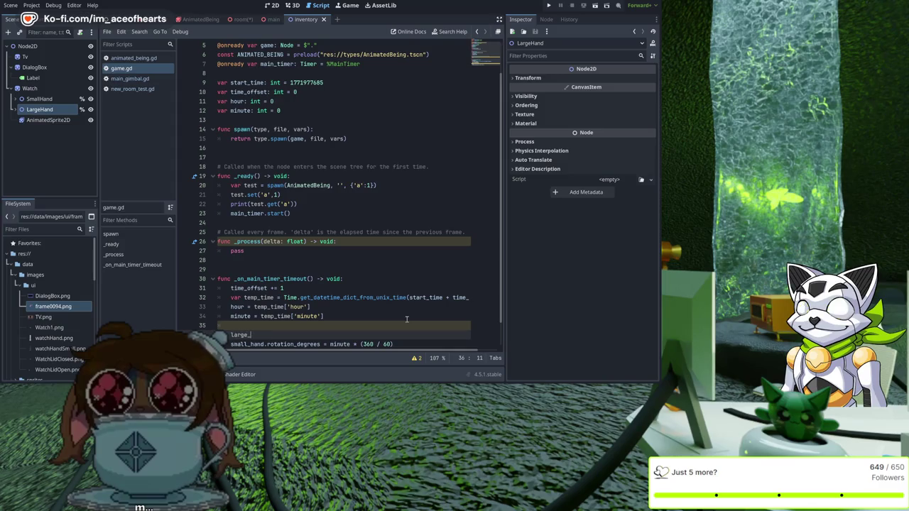
text(handrotation_degrees)
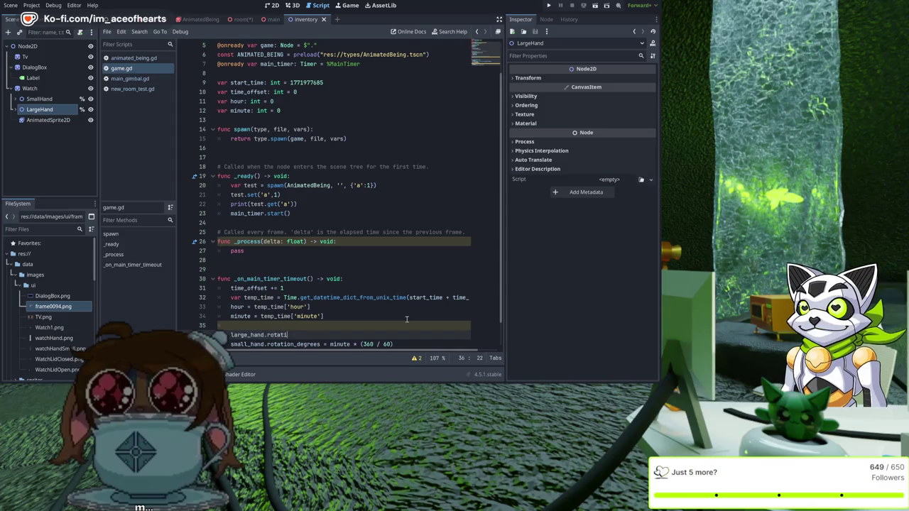
key(BackSpace)
key(BackSpace)
key(BackSpace)
text(= hour)
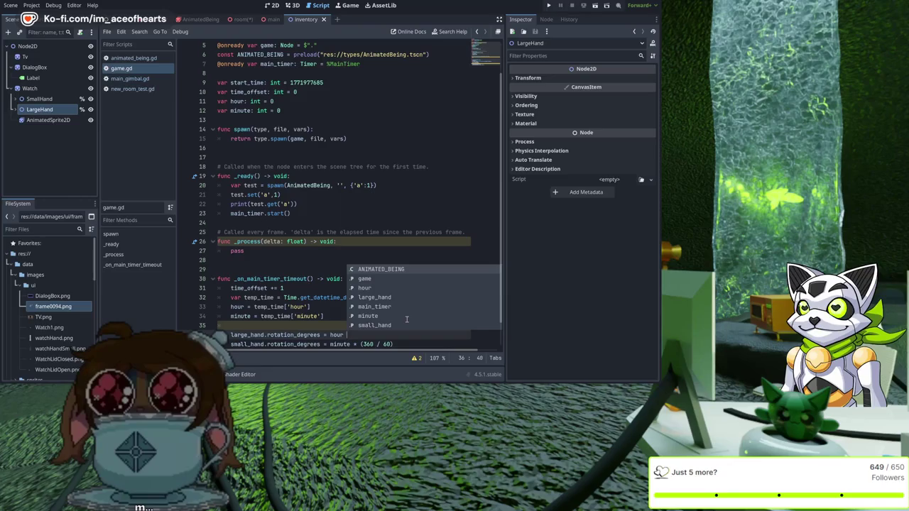
text( * (360 / 12)
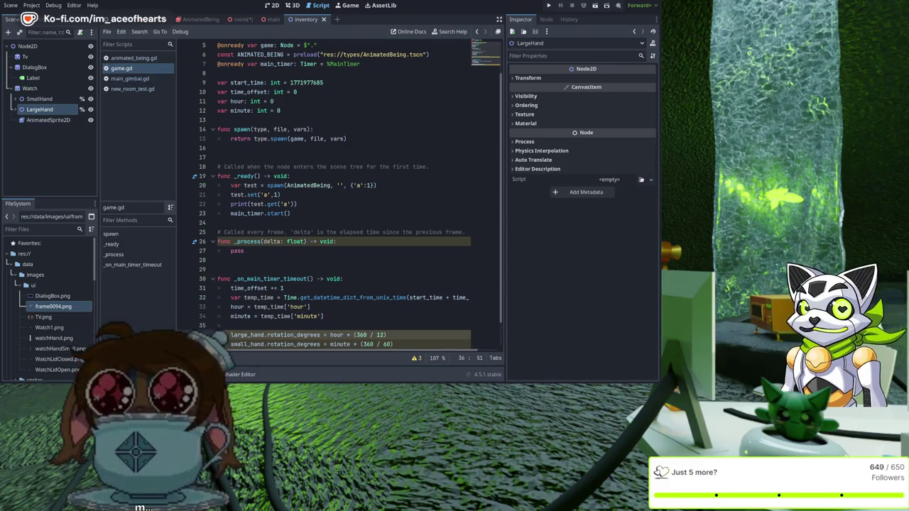
click(428, 250)
scroll(428, 248, down, 1)
click(418, 358)
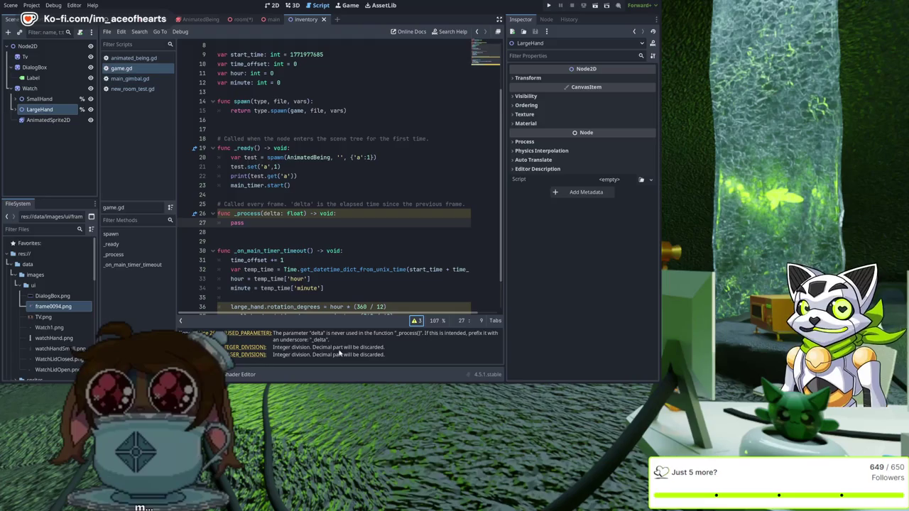
click(416, 320)
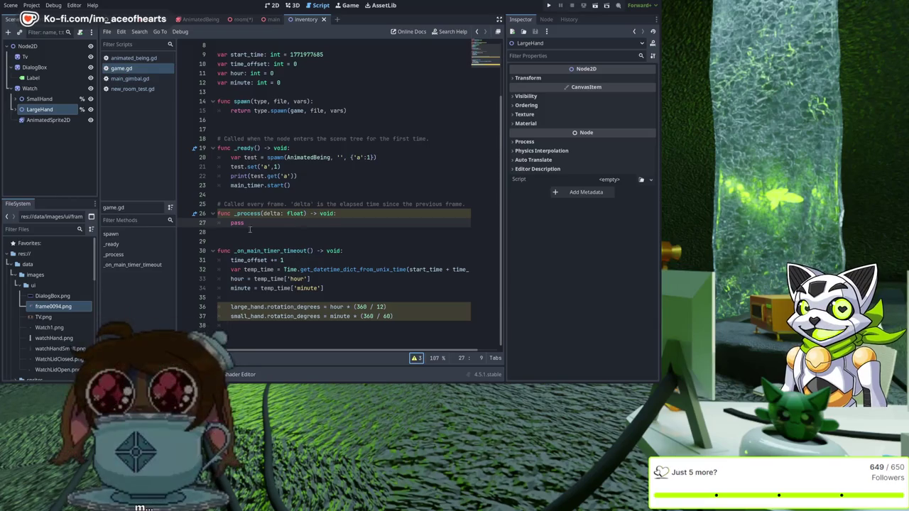
scroll(263, 206, up, 3)
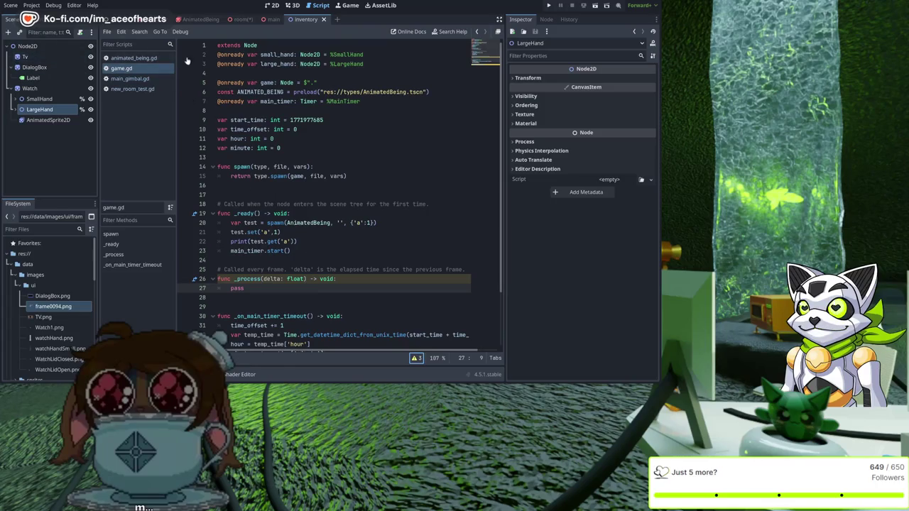
- Switch to the Game scene and view it in the 2D editor
click(158, 19)
click(272, 5)
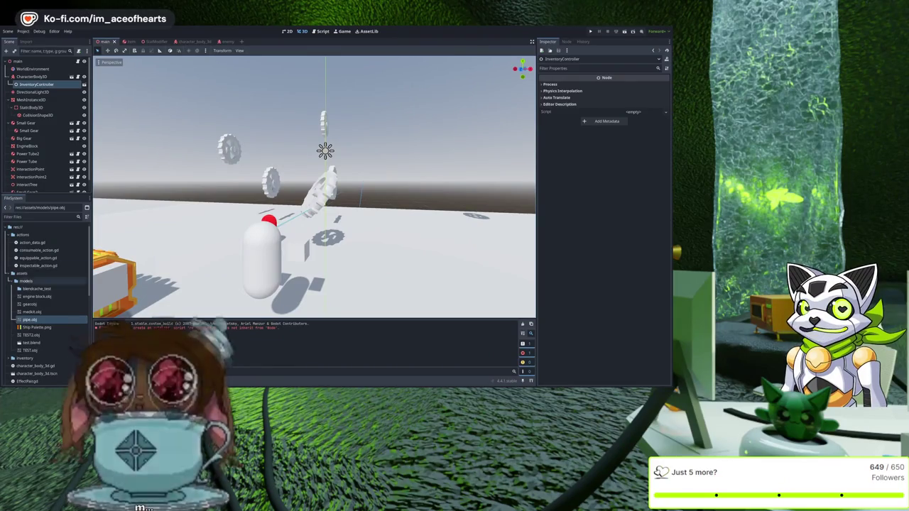
- Open the other project's inventory.tscn, inspect its InventoryCanvas node, and return to this project
scroll(43, 306, down, 3)
click(7, 258)
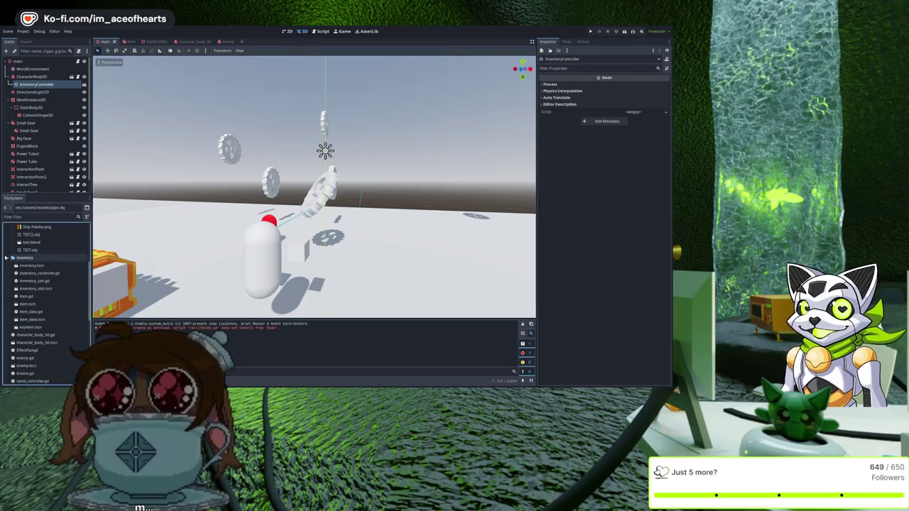
click(24, 265)
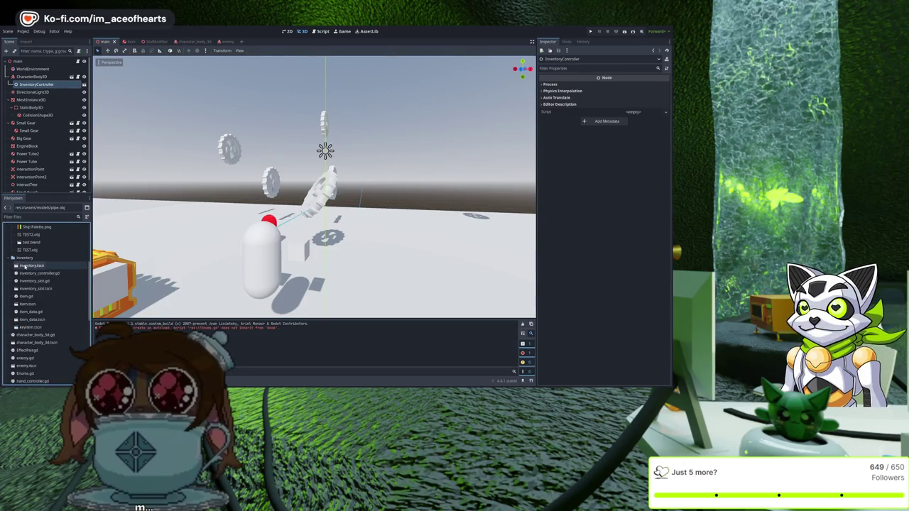
double_click(25, 266)
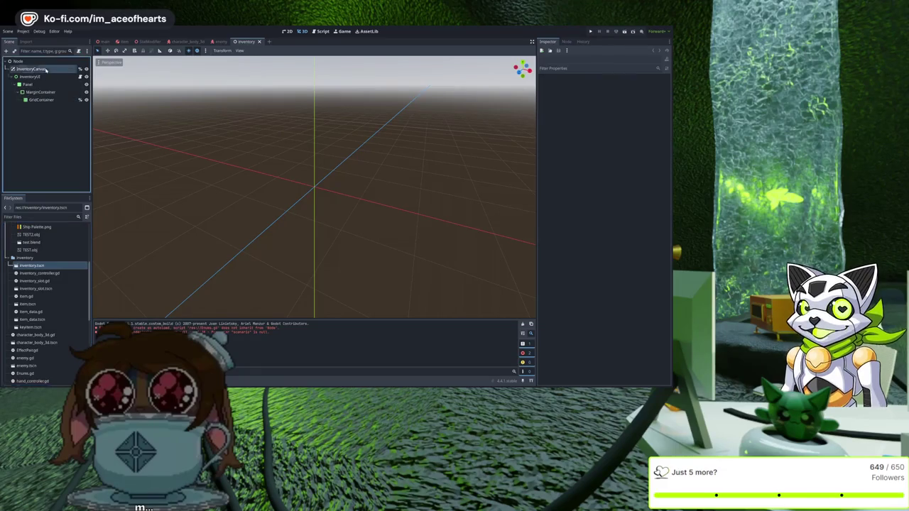
click(46, 69)
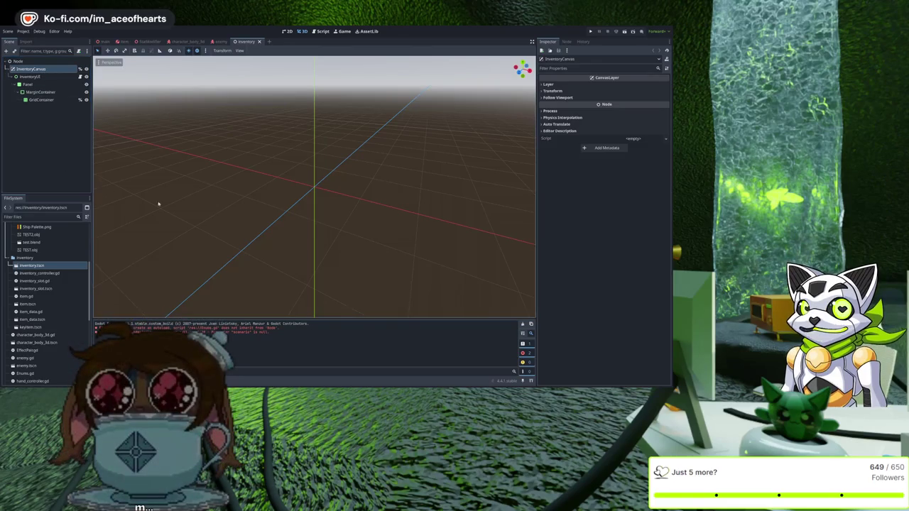
key(F5)
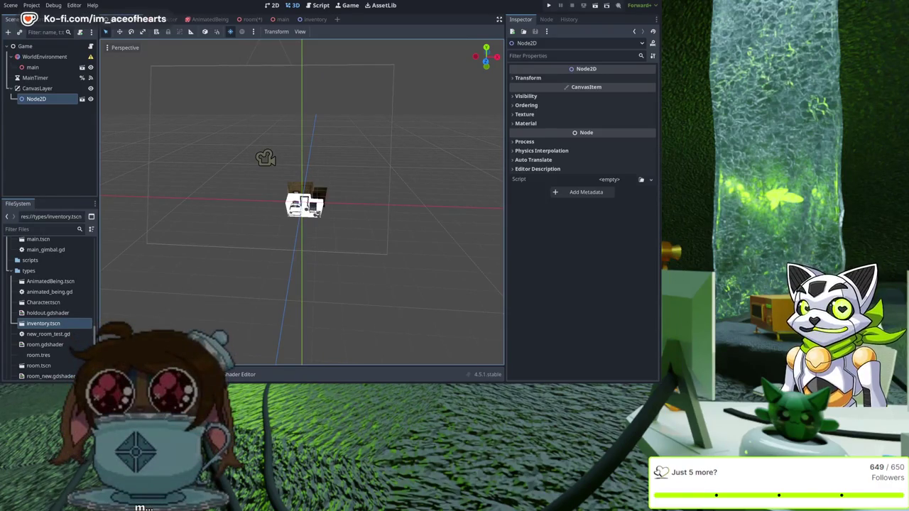
click(550, 6)
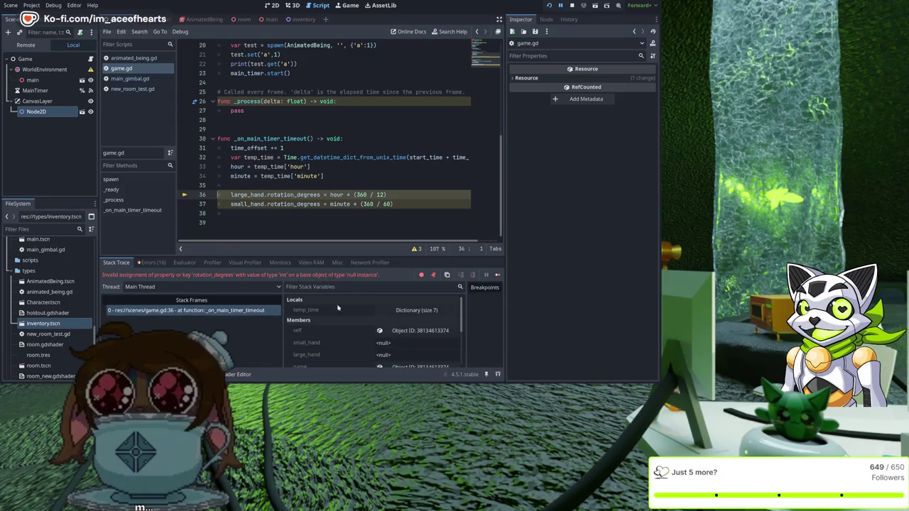
scroll(348, 143, up, 6)
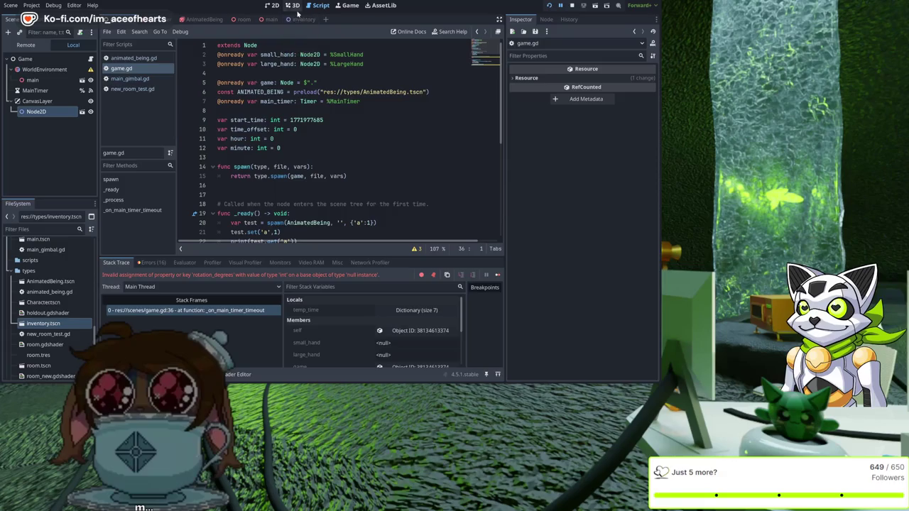
click(293, 20)
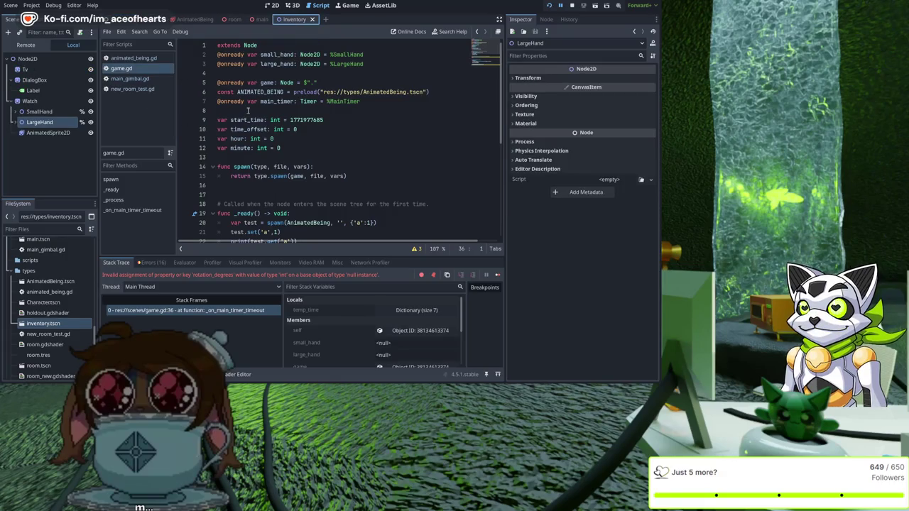
scroll(397, 93, down, 5)
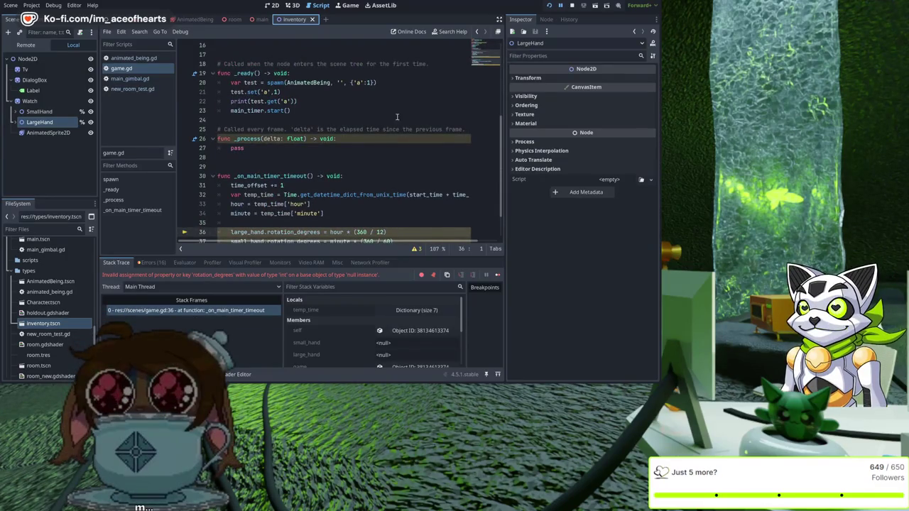
scroll(400, 112, down, 2)
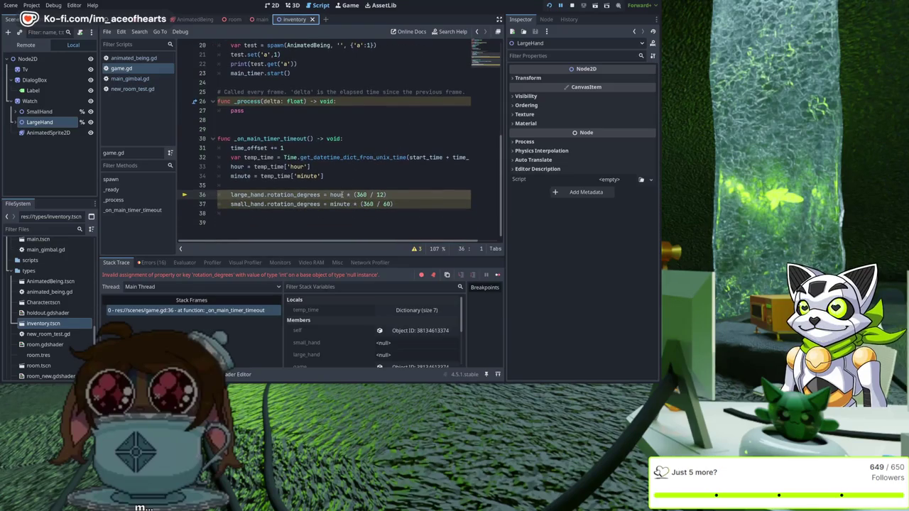
scroll(277, 184, up, 6)
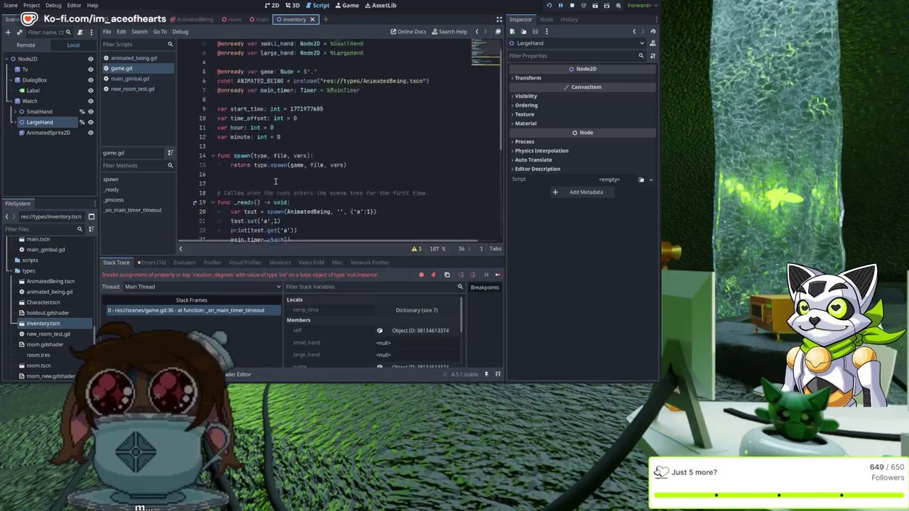
scroll(277, 177, down, 5)
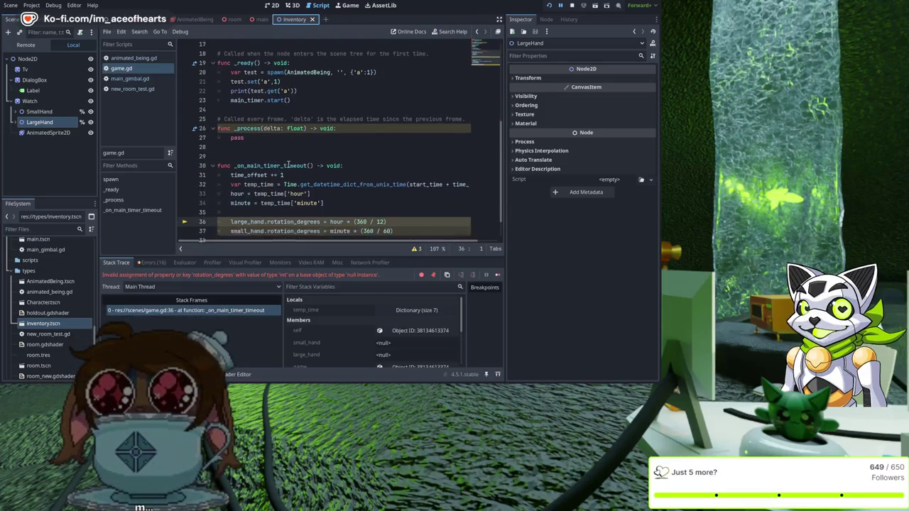
scroll(288, 164, down, 1)
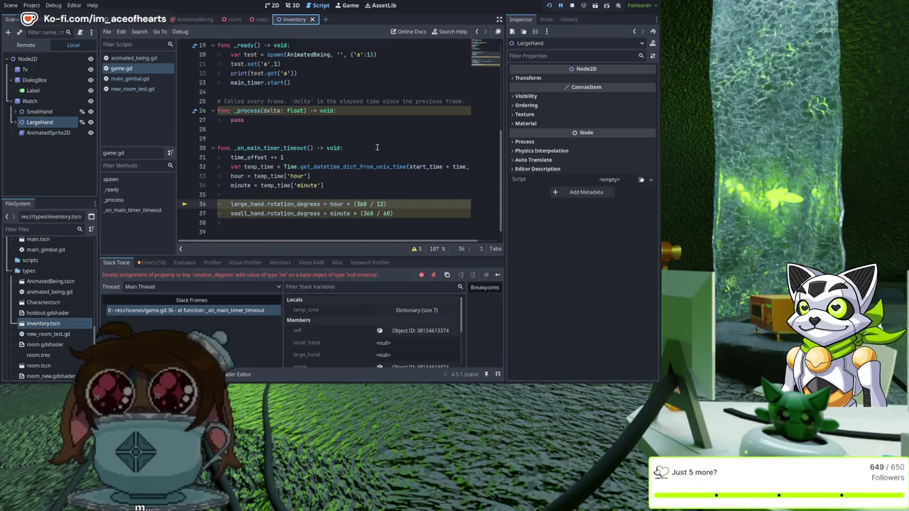
click(416, 248)
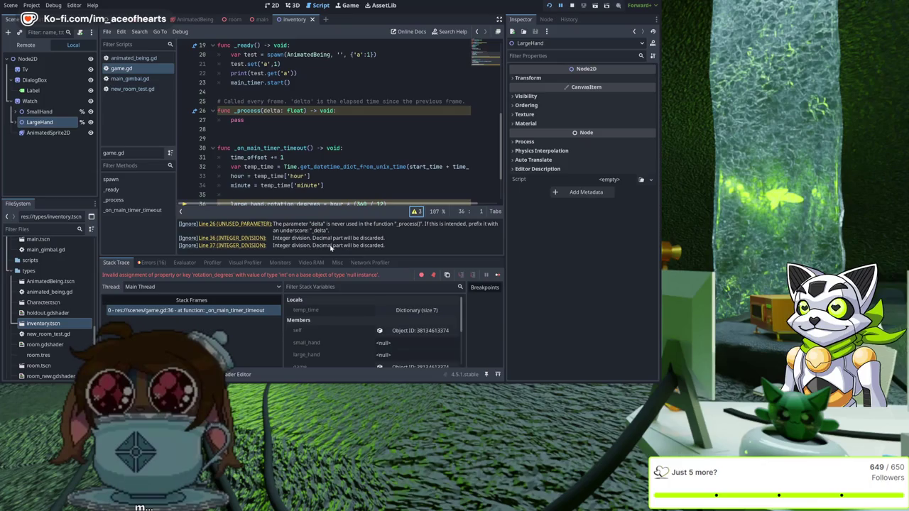
click(414, 213)
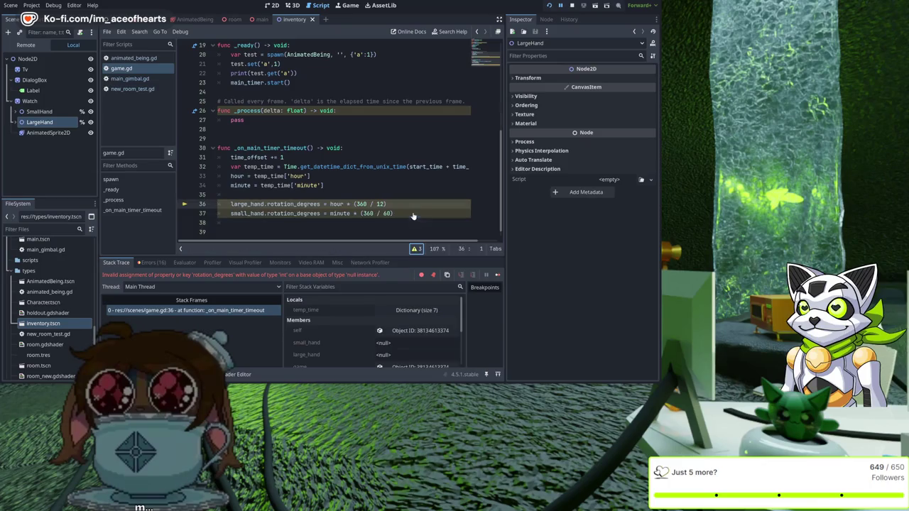
click(352, 195)
scroll(367, 185, up, 5)
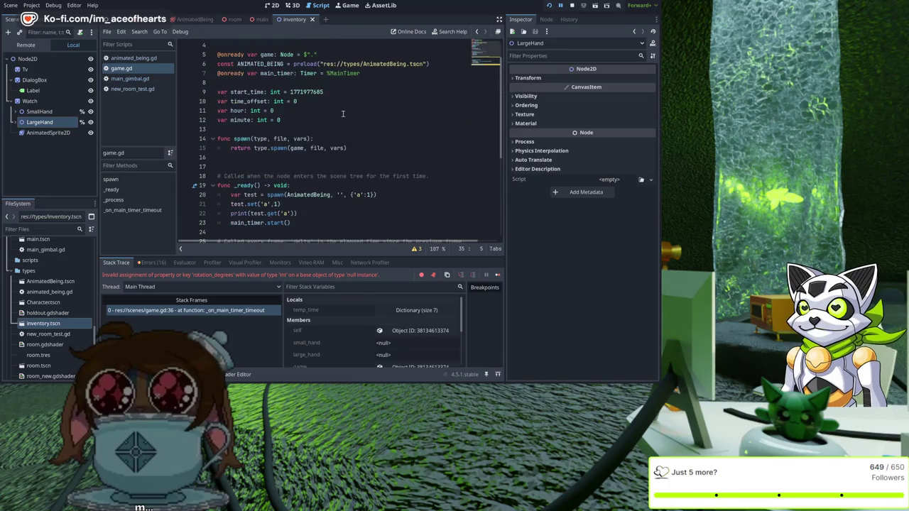
scroll(269, 60, up, 1)
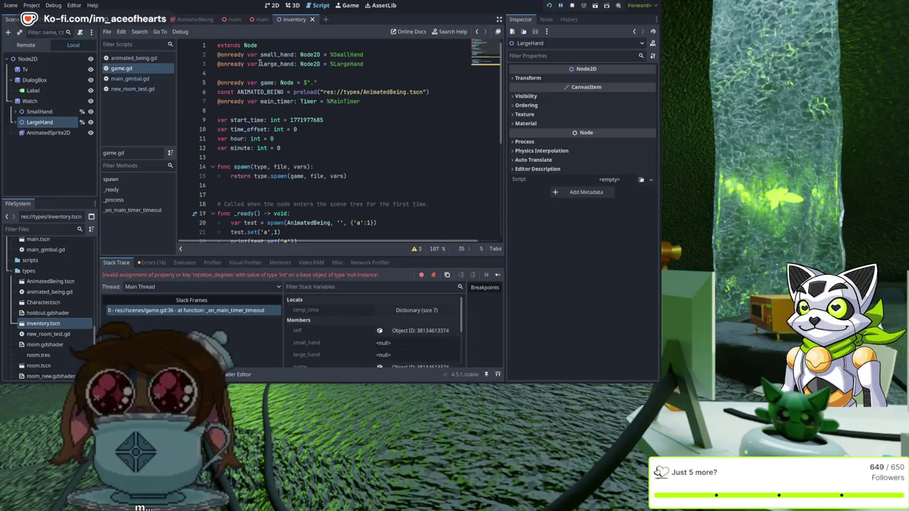
double_click(231, 55)
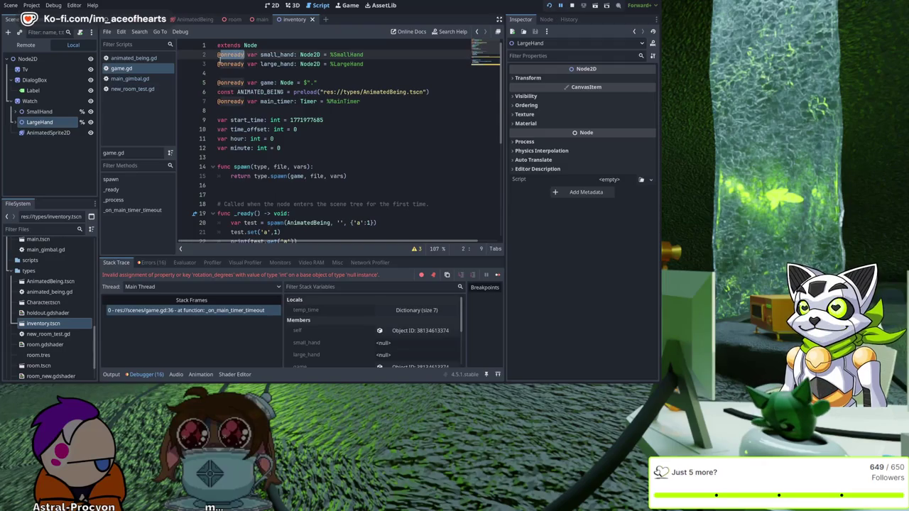
key(BackSpace)
double_click(231, 64)
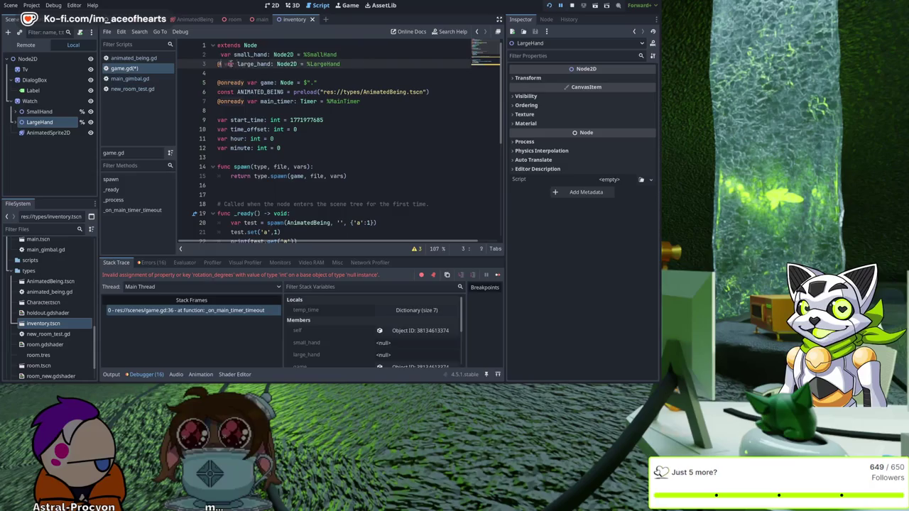
key(BackSpace)
drag(341, 64, 205, 52)
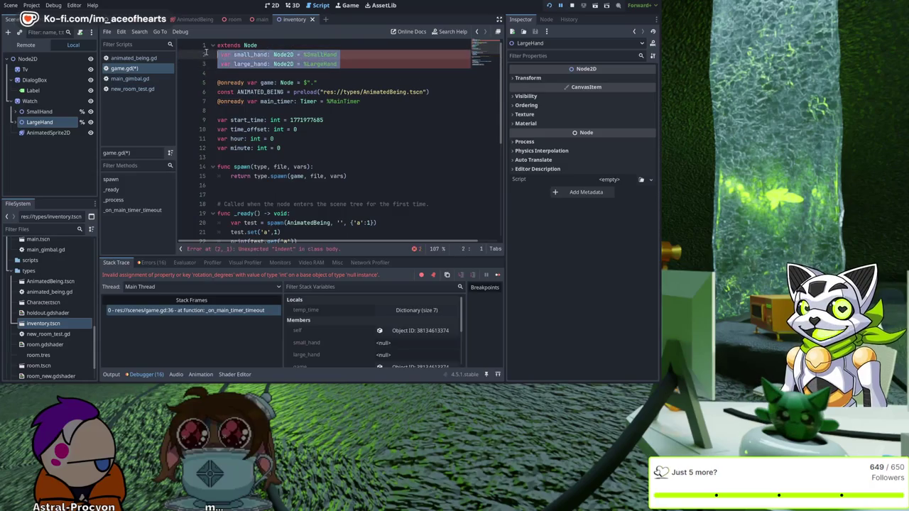
key(BackSpace)
- Paste the hand declarations into _on_main_timer_timeout, indent them, save game.gd and rerun the game
scroll(290, 158, down, 5)
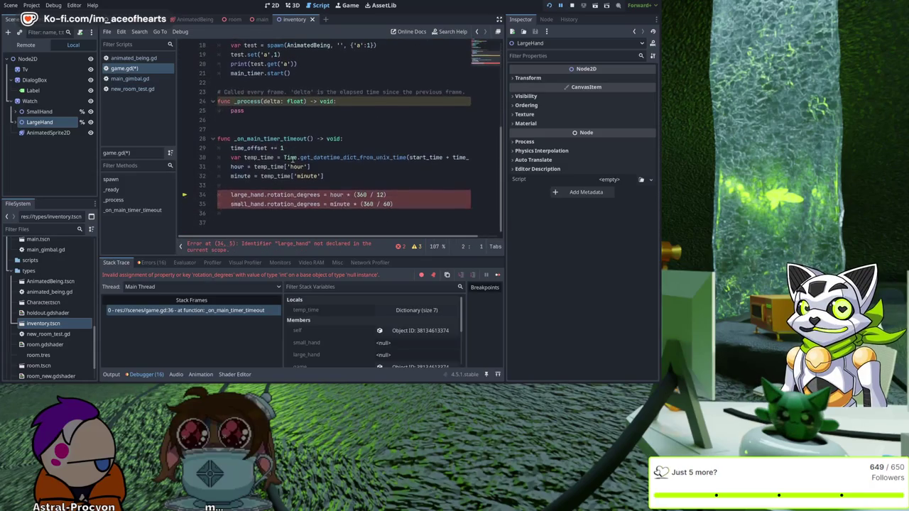
click(306, 184)
key(ctrl+v)
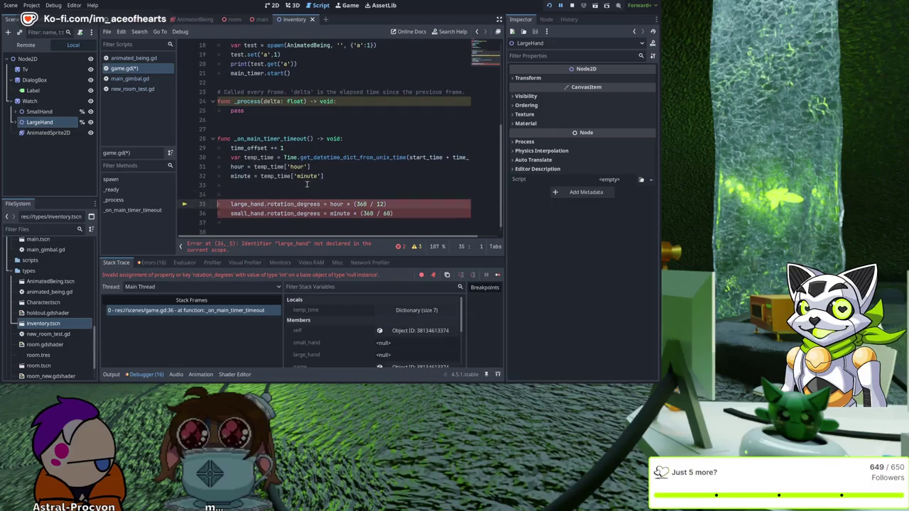
key(Up)
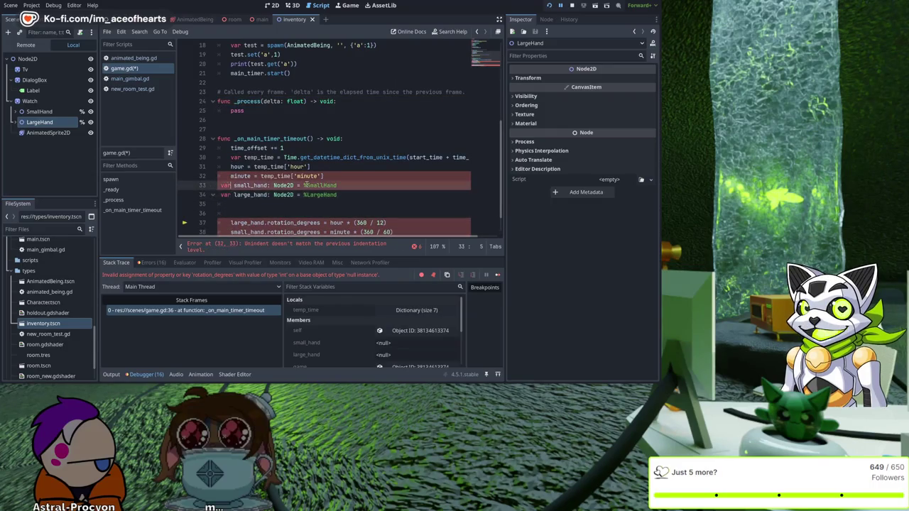
key(Tab)
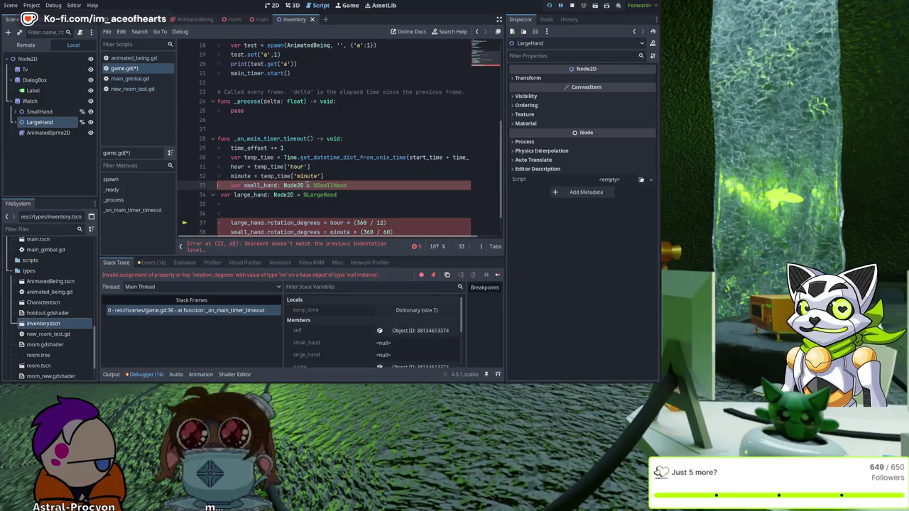
key(Down)
key(Tab)
key(ctrl+s)
click(549, 5)
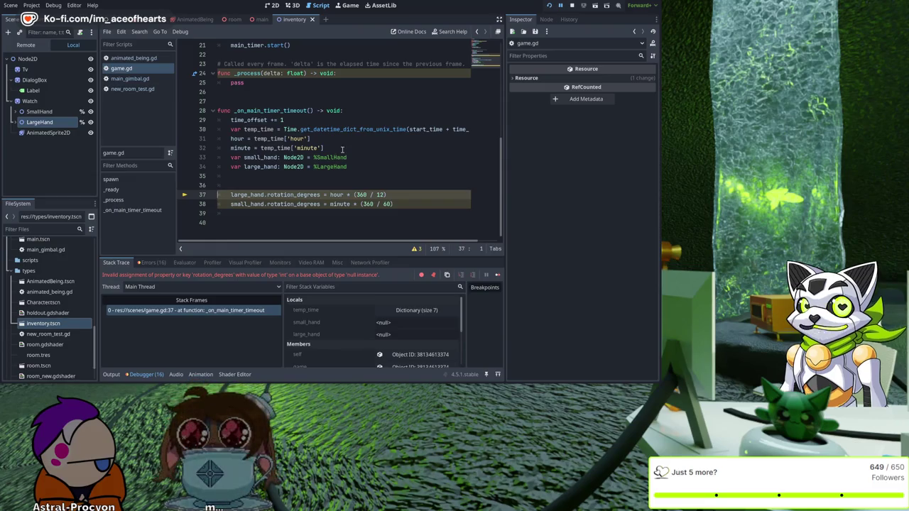
click(335, 148)
key(Down)
key(Down)
key(Home)
key(BackSpace)
key(shift+Up)
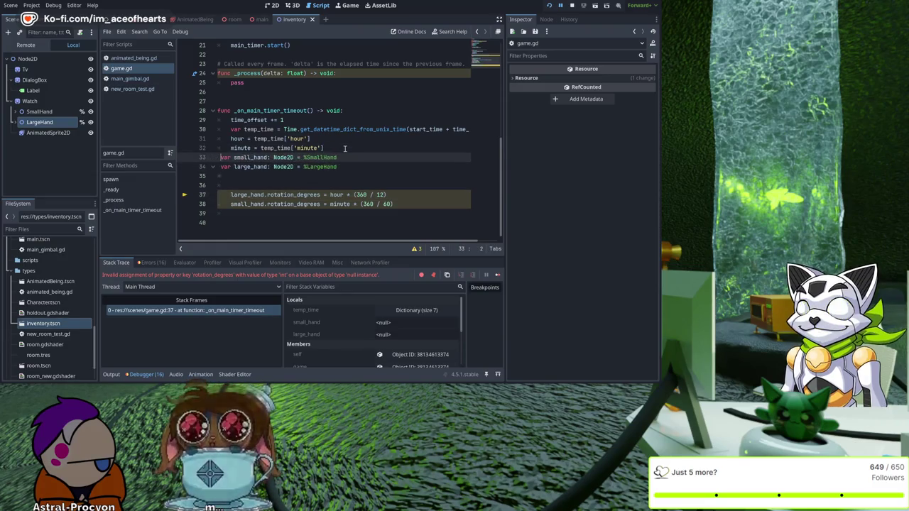
key(ctrl+x)
key(Delete)
key(ctrl+z)
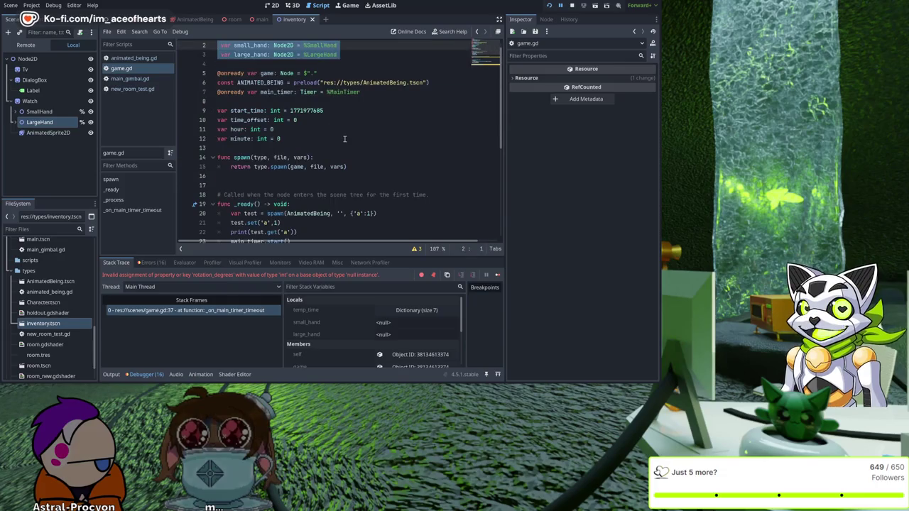
key(Tab)
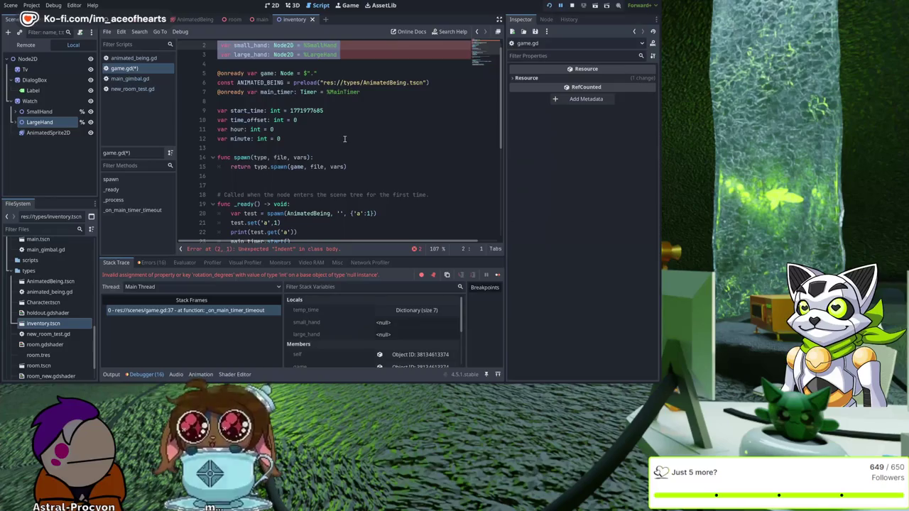
click(343, 138)
scroll(341, 135, up, 1)
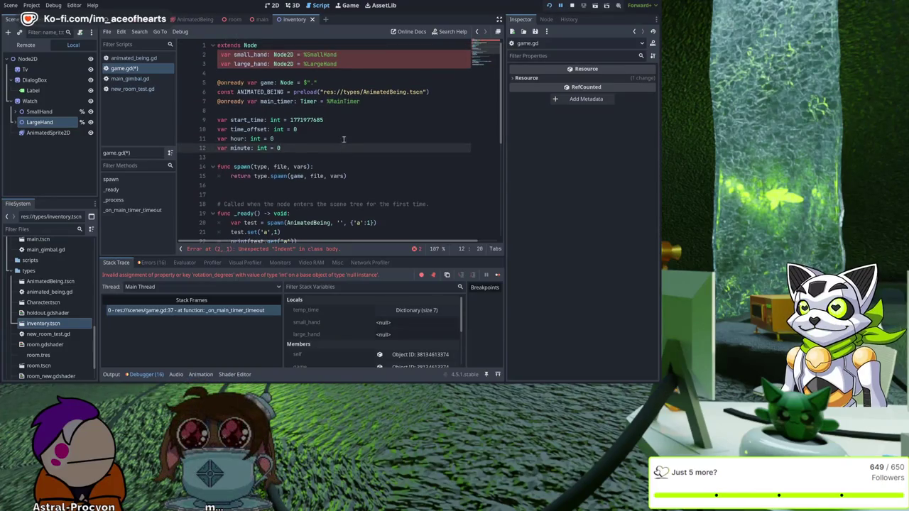
key(ctrl+z)
key(ctrl+z)
key(ctrl+z)
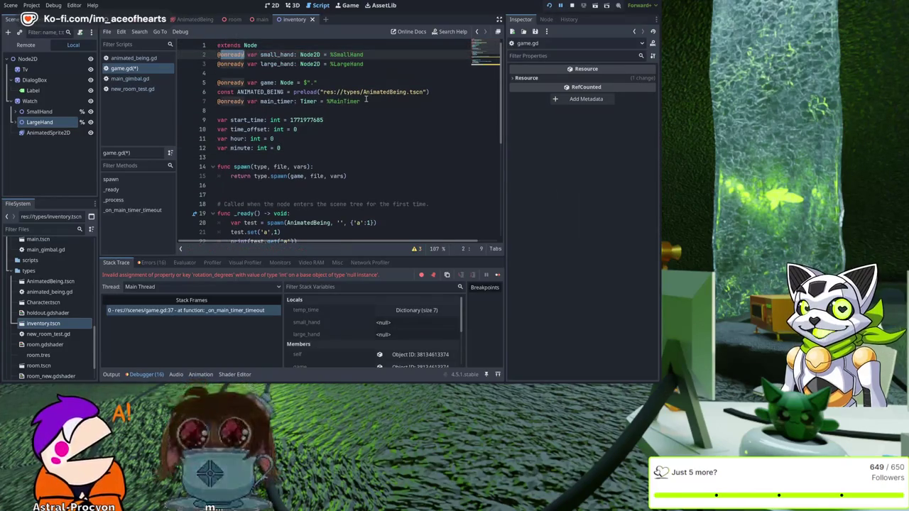
key(ctrl+z)
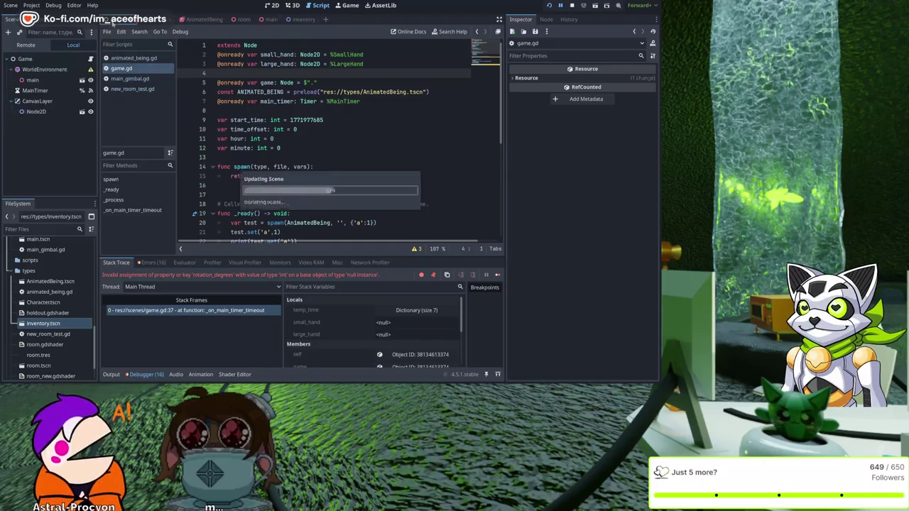
- Switch between the Game and inventory scenes to inspect the script variables and the Game node tree
click(111, 20)
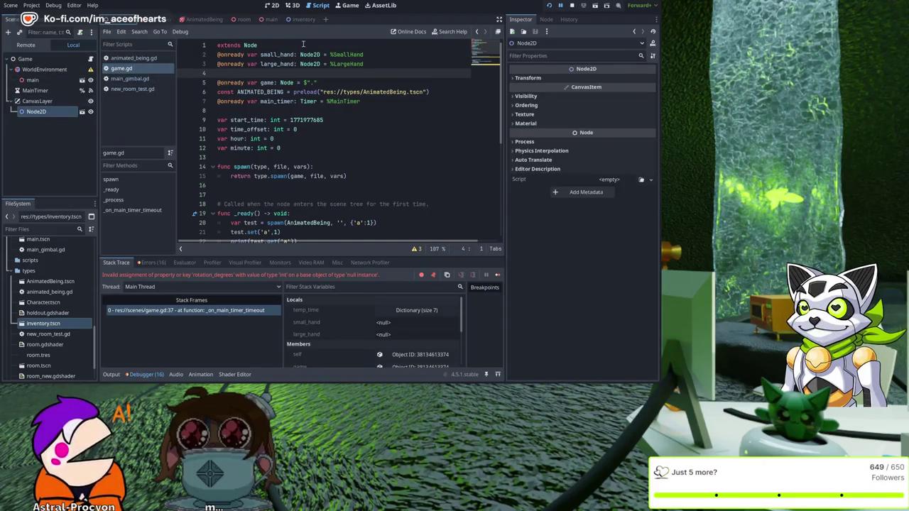
click(305, 19)
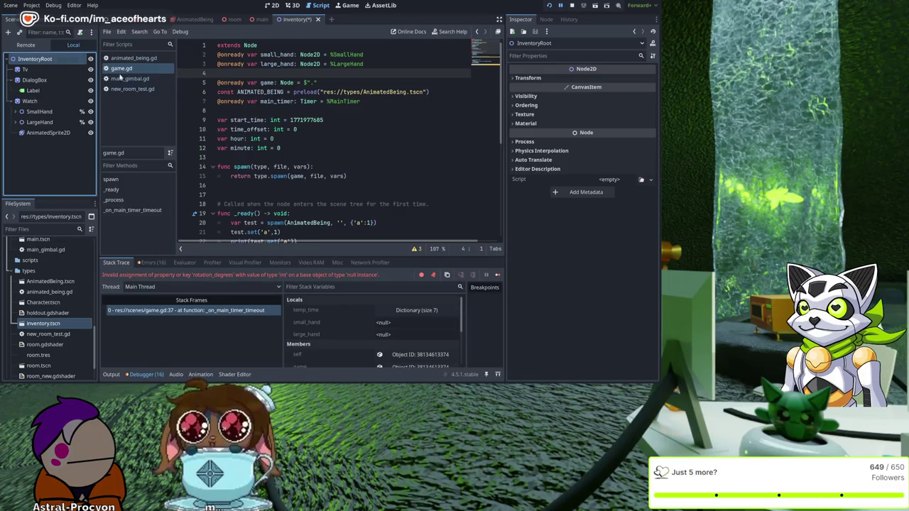
drag(217, 54, 293, 91)
click(353, 110)
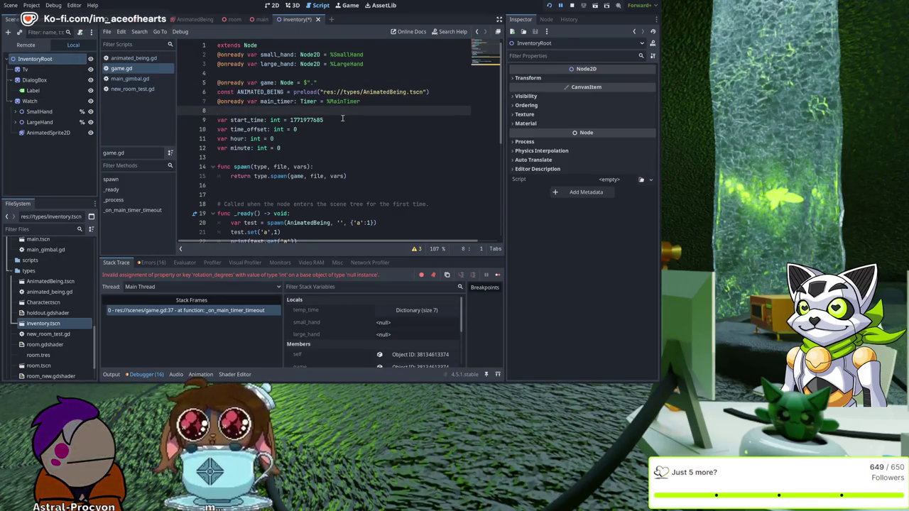
key(ctrl+shift+Tab)
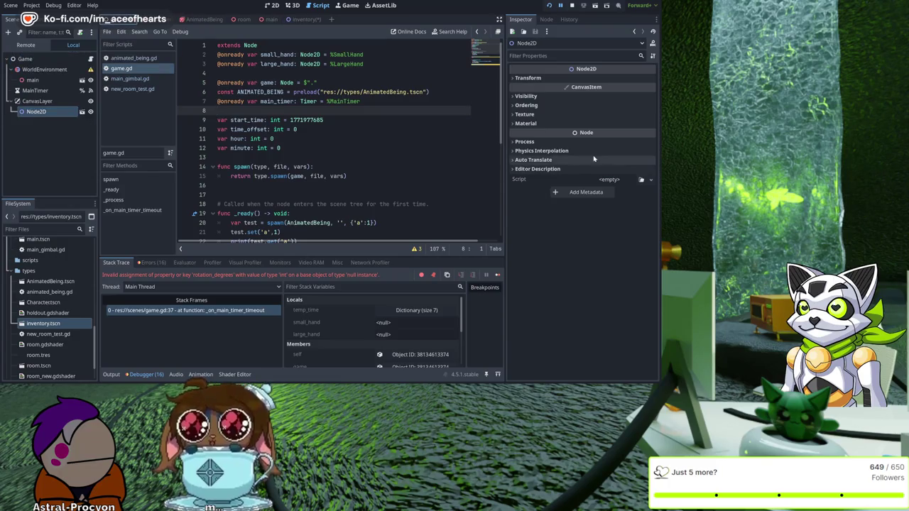
click(28, 58)
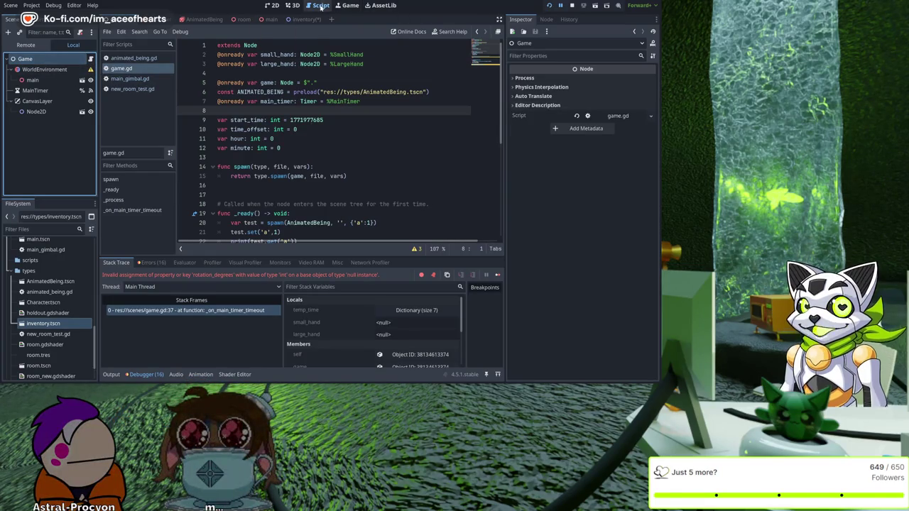
click(292, 5)
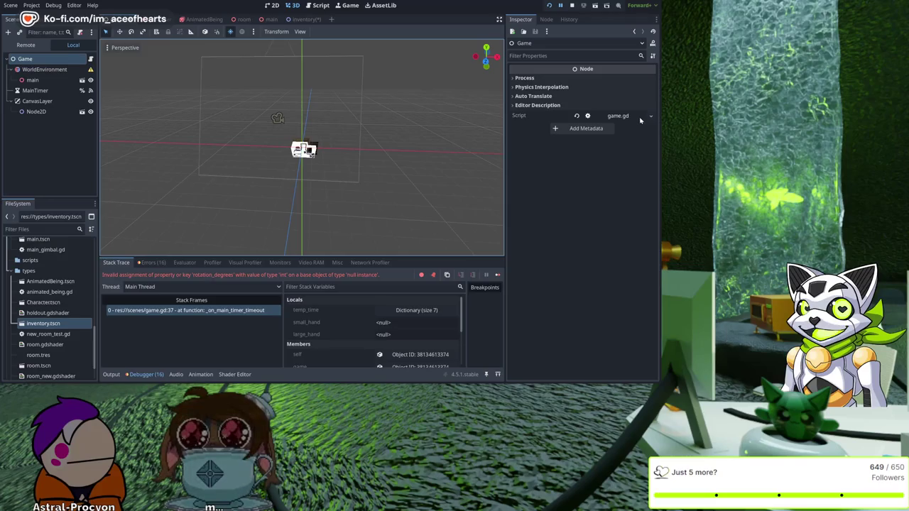
scroll(302, 149, up, 5)
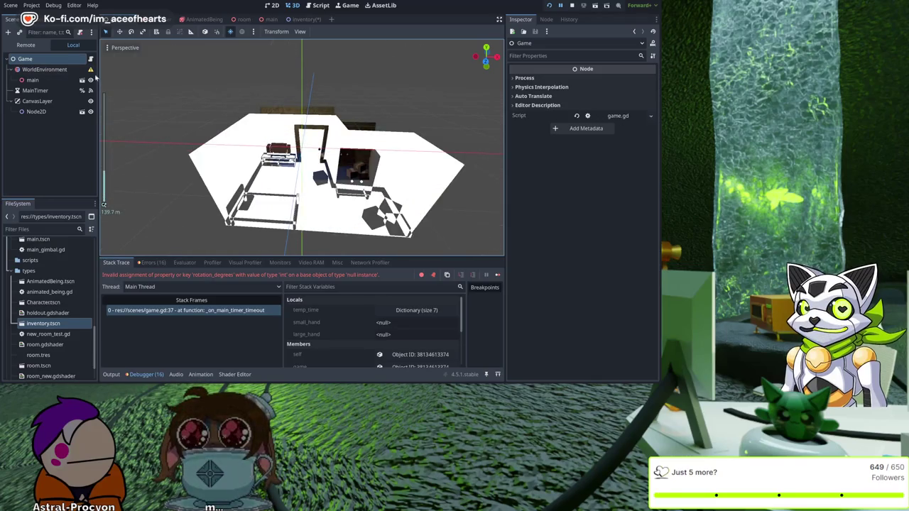
click(44, 69)
click(36, 59)
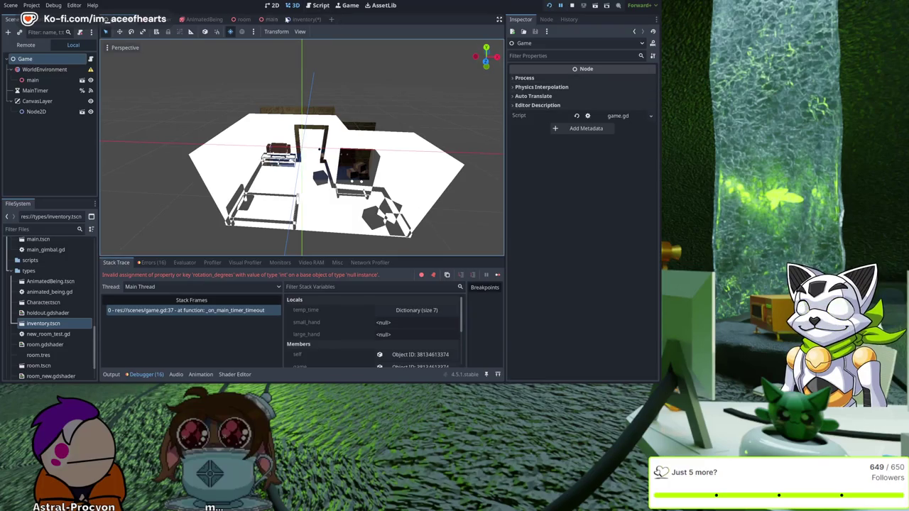
click(29, 113)
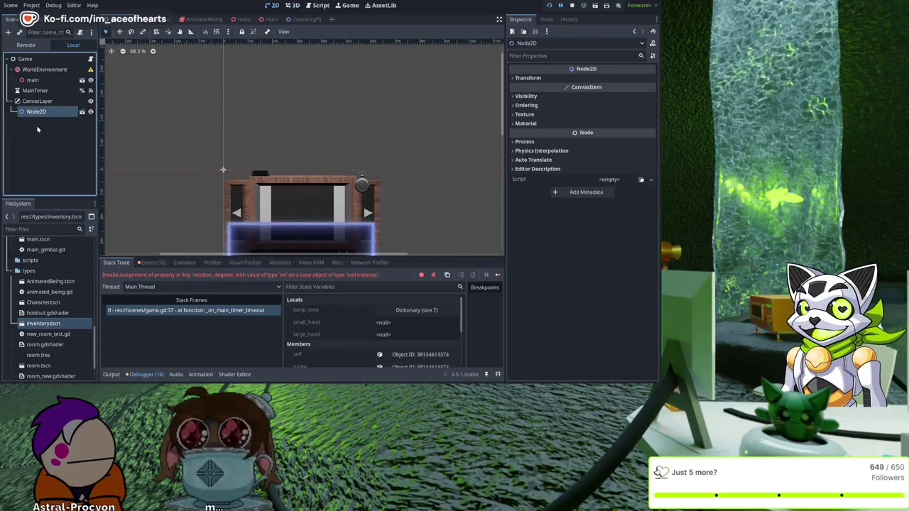
- Save the inventory scene, then select the Game root node and open game.gd in the Script editor
click(302, 19)
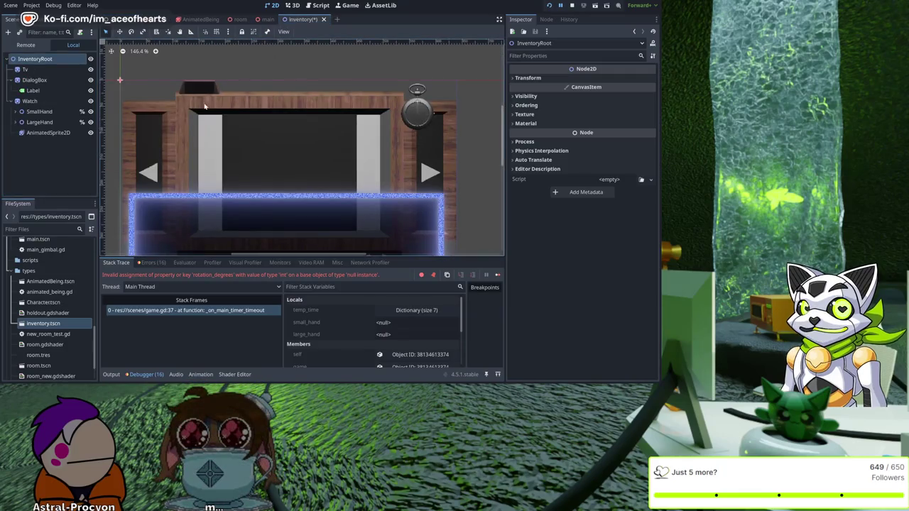
key(ctrl+s)
click(120, 19)
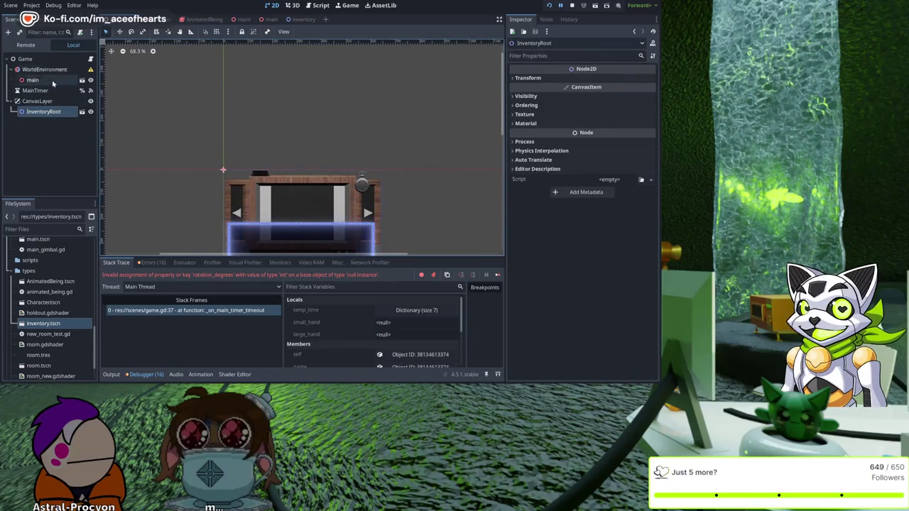
click(44, 60)
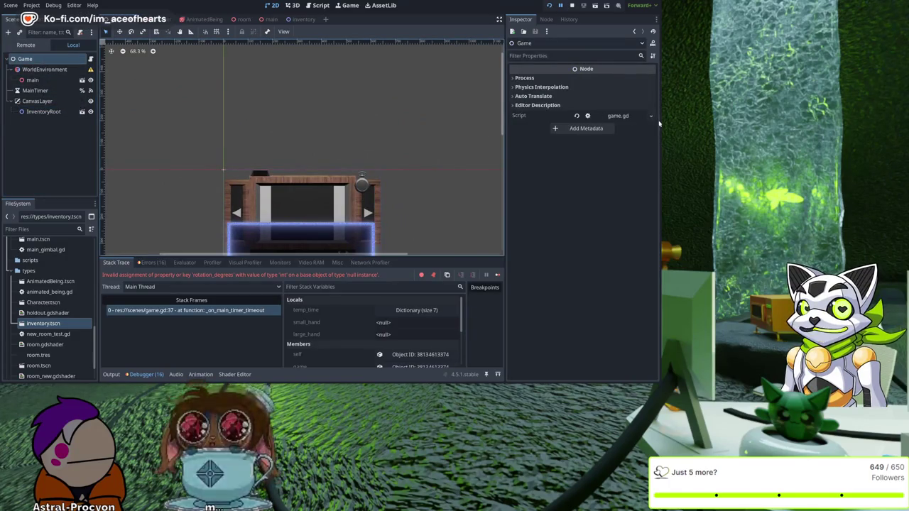
click(319, 7)
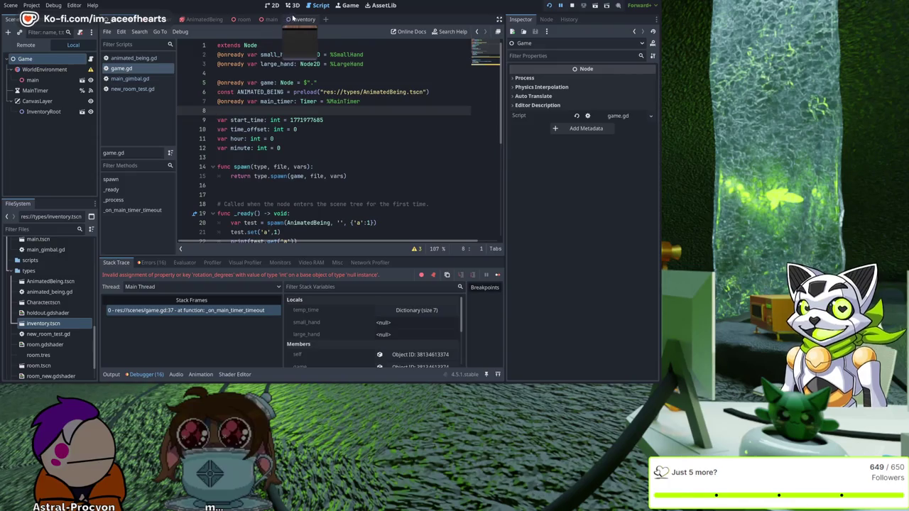
- Bring up the inventory scene tree beside game.gd, scroll through the script, and select SmallHand
click(289, 19)
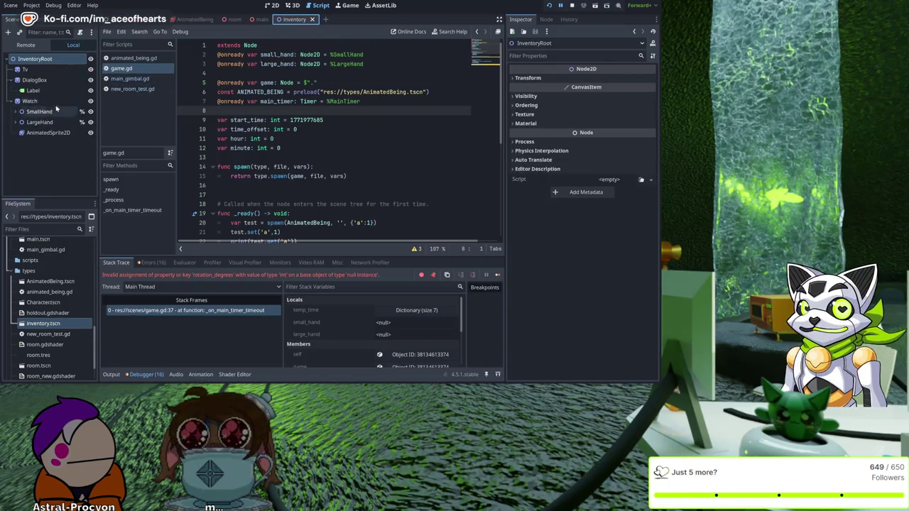
scroll(277, 83, down, 5)
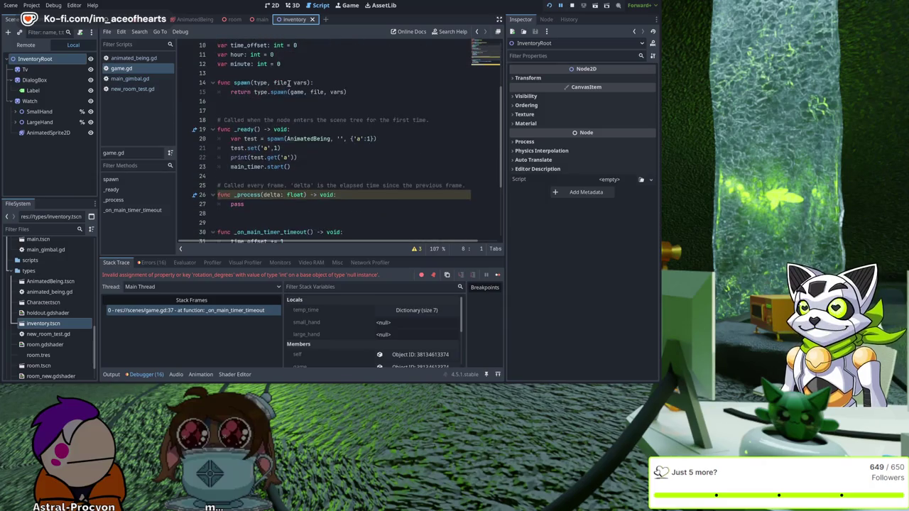
scroll(307, 127, down, 2)
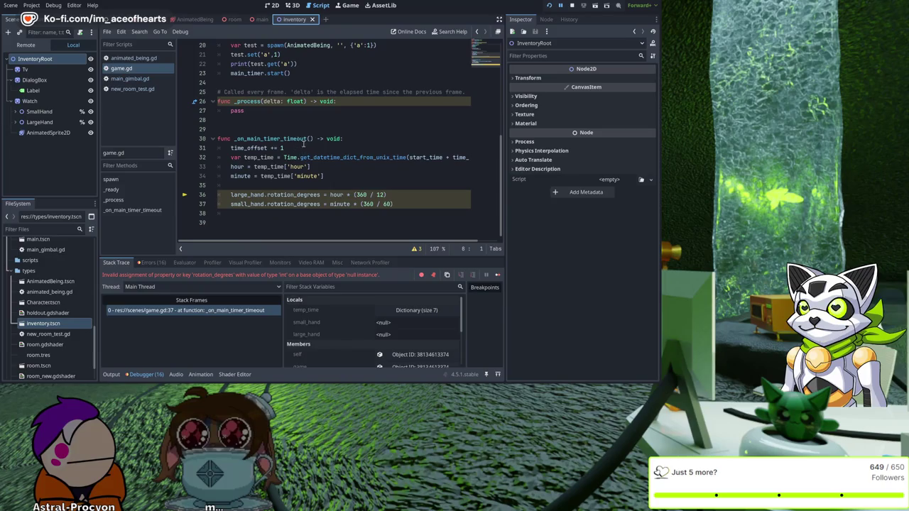
scroll(316, 156, up, 6)
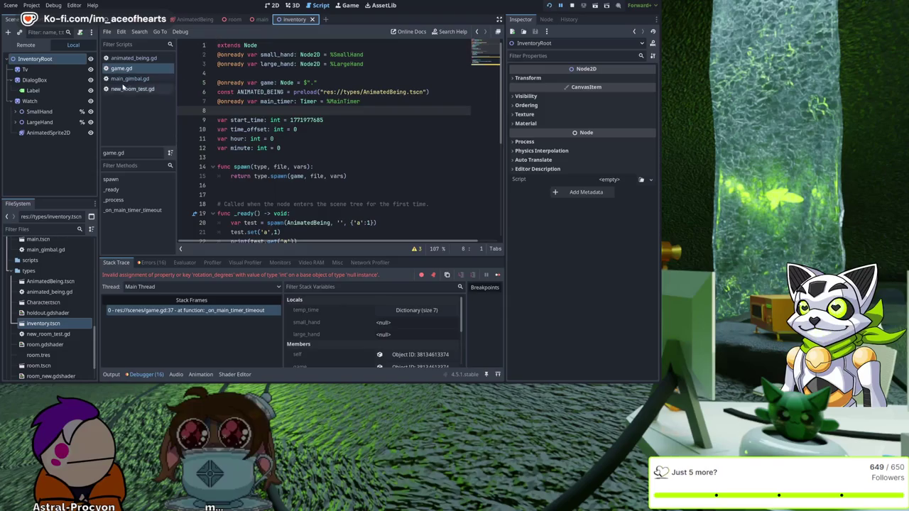
click(44, 111)
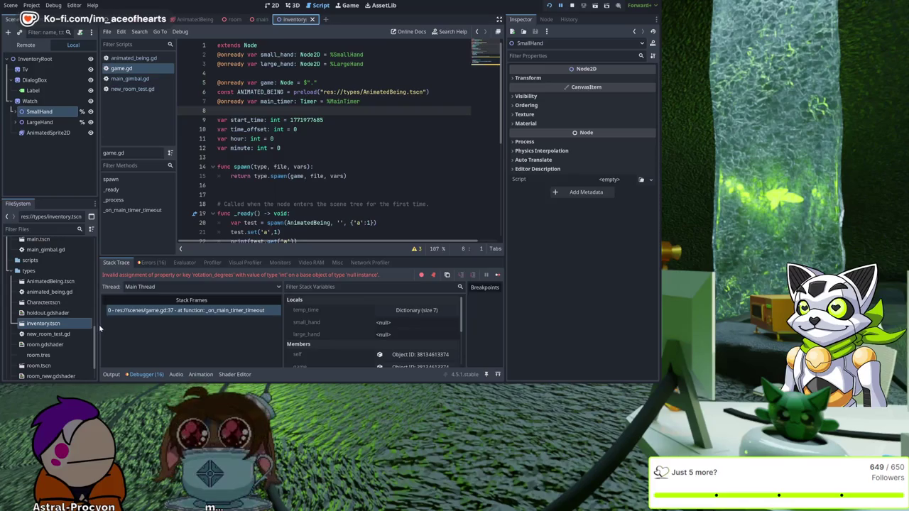
click(52, 122)
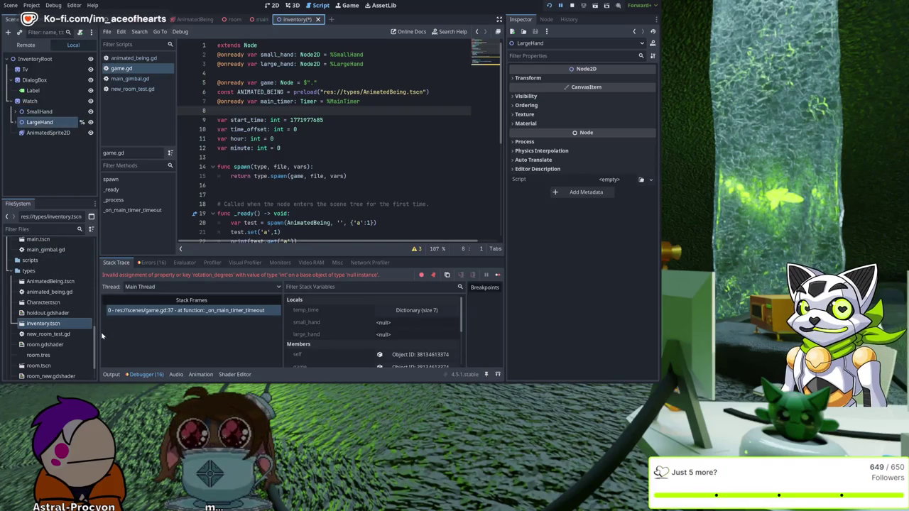
click(38, 112)
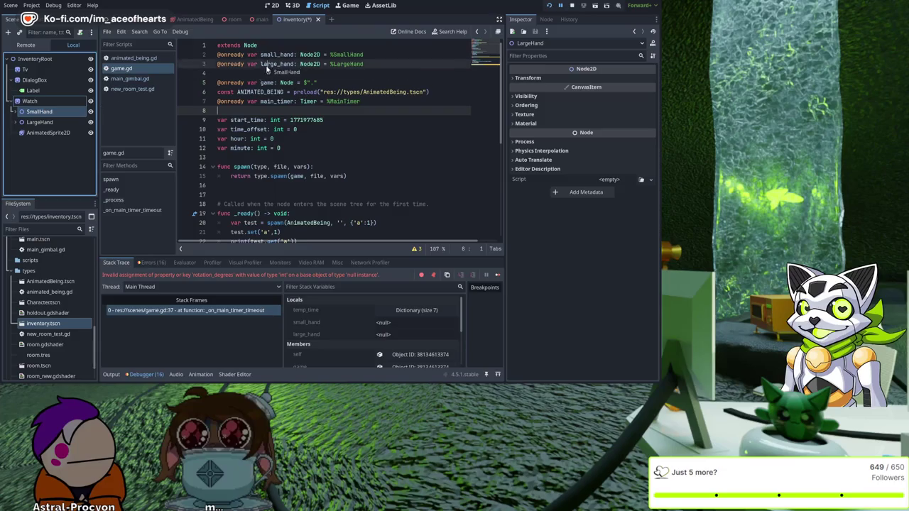
click(268, 72)
key(Return)
key(Return)
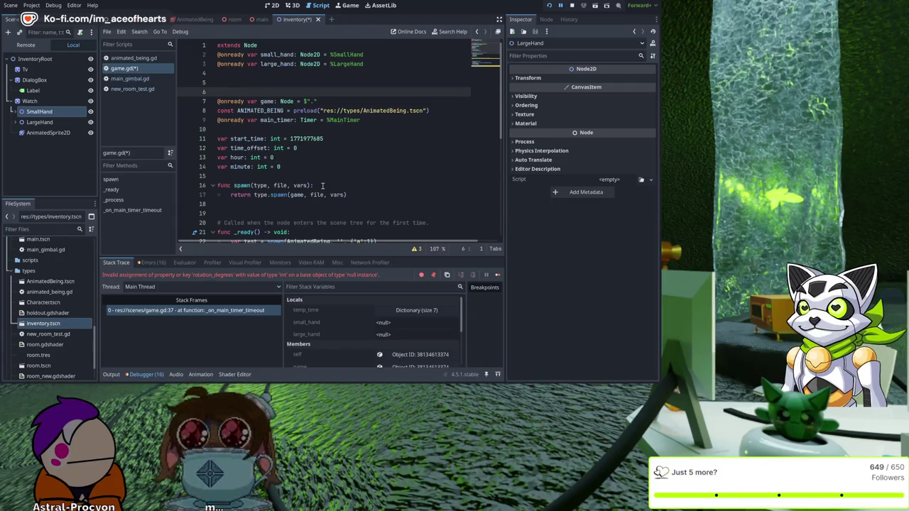
mouse_move(39, 111)
mouse_down()
mouse_move(227, 71)
mouse_move(319, 76)
mouse_move(227, 73)
mouse_up()
drag(39, 122, 307, 85)
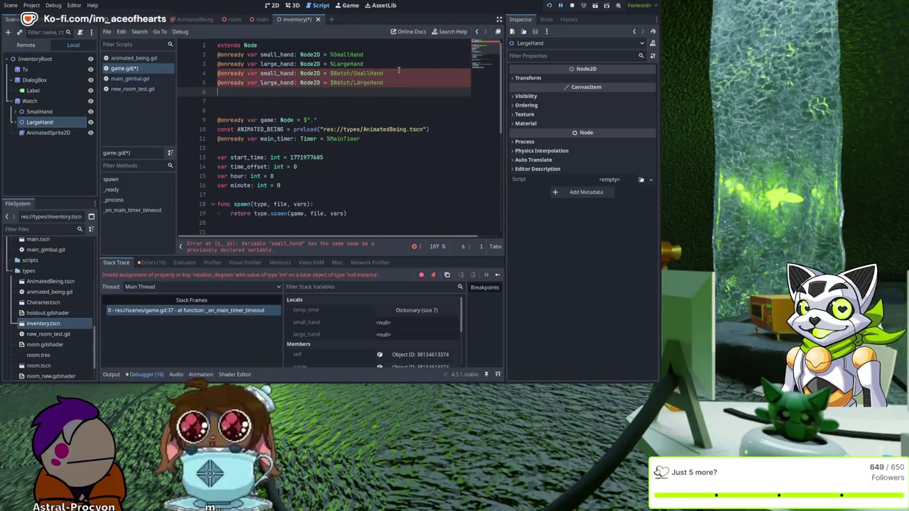
- Delete the old hand declarations, adjust the paths to $InventoryRoot/Watch, save, and restart the game
drag(398, 64, 210, 55)
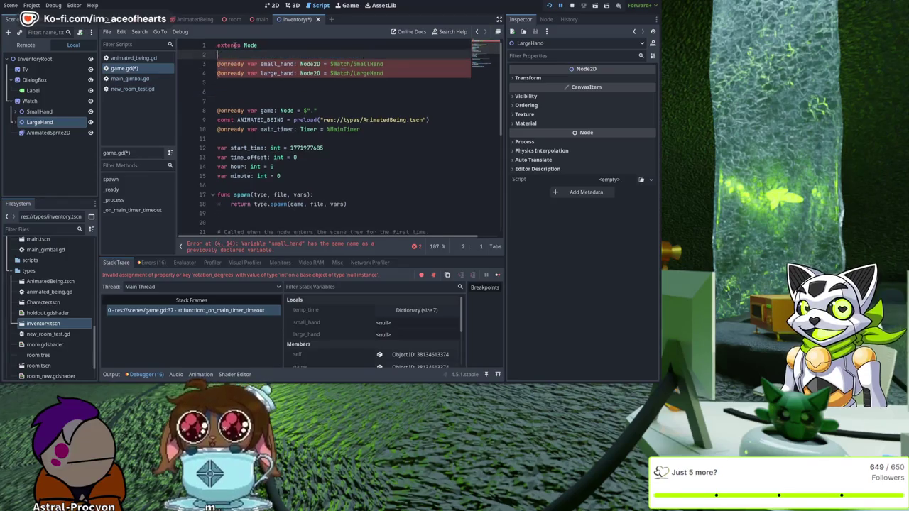
key(BackSpace)
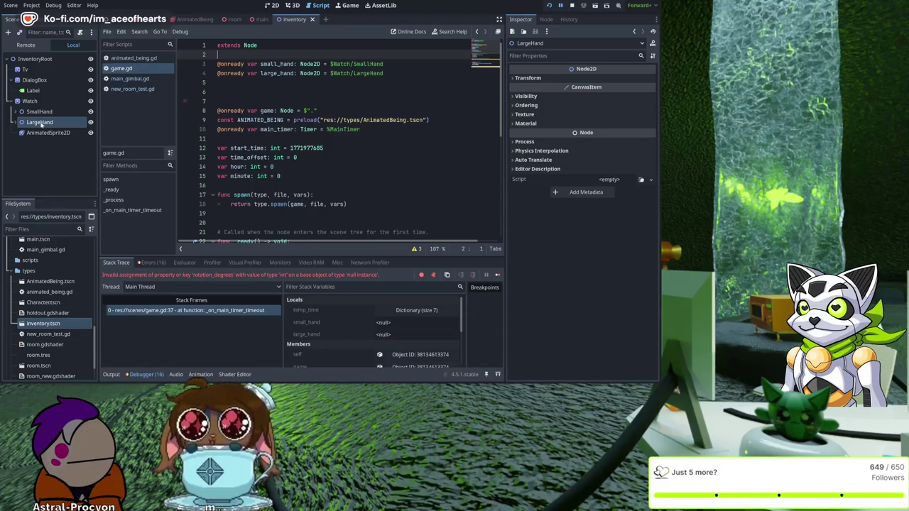
mouse_move(40, 122)
mouse_down()
mouse_move(142, 58)
mouse_move(113, 24)
mouse_move(54, 60)
mouse_up()
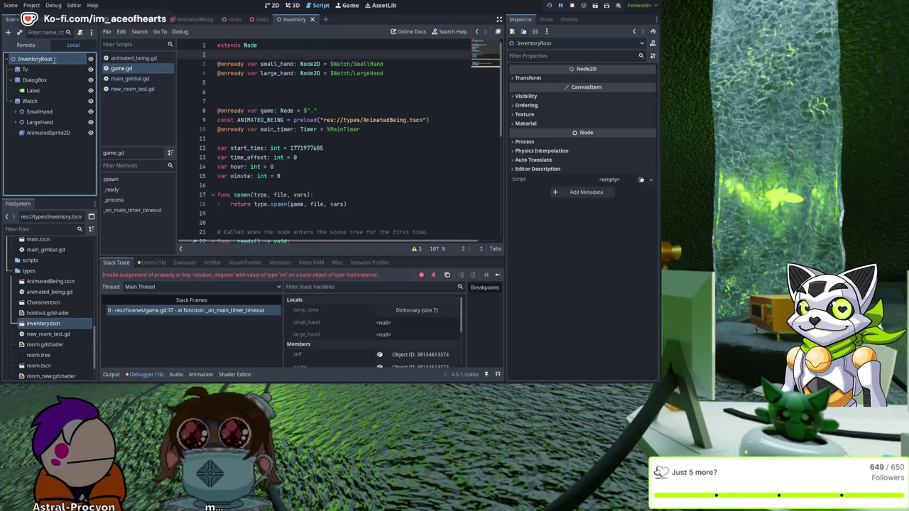
click(330, 64)
text(InventoryRoot)
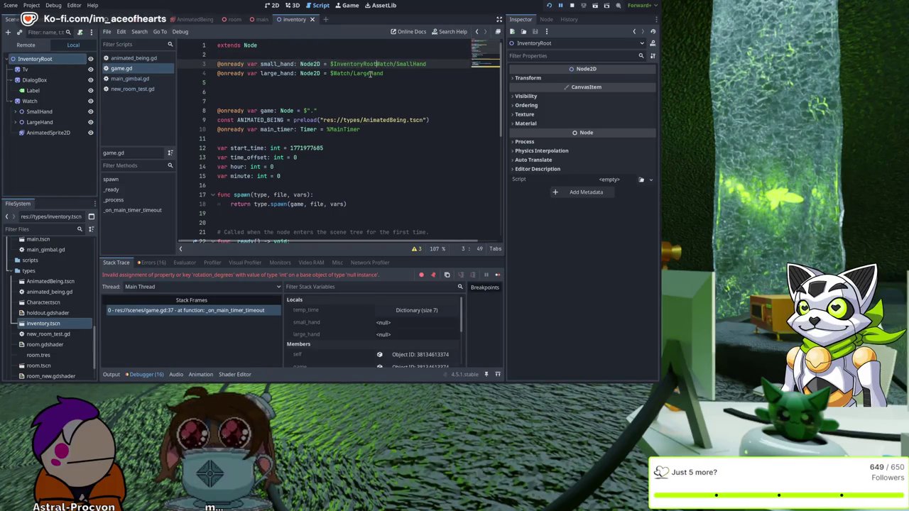
text(/)
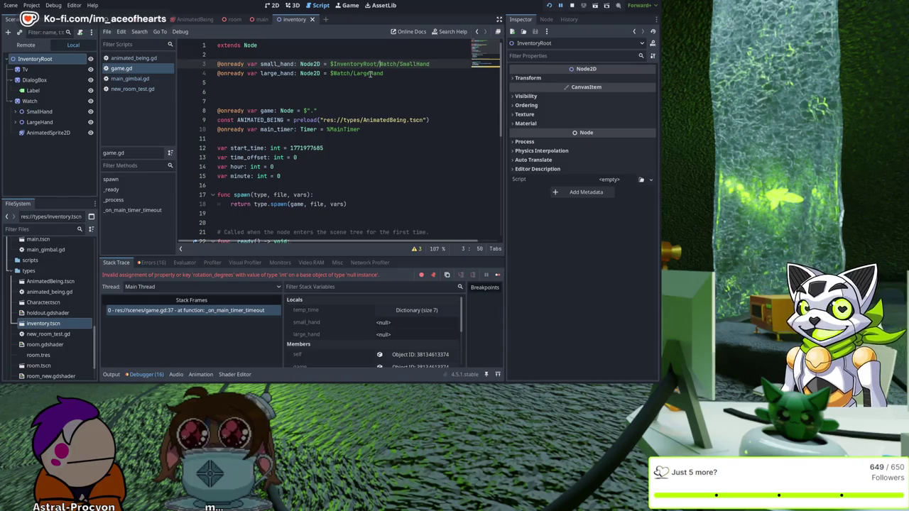
key(Down)
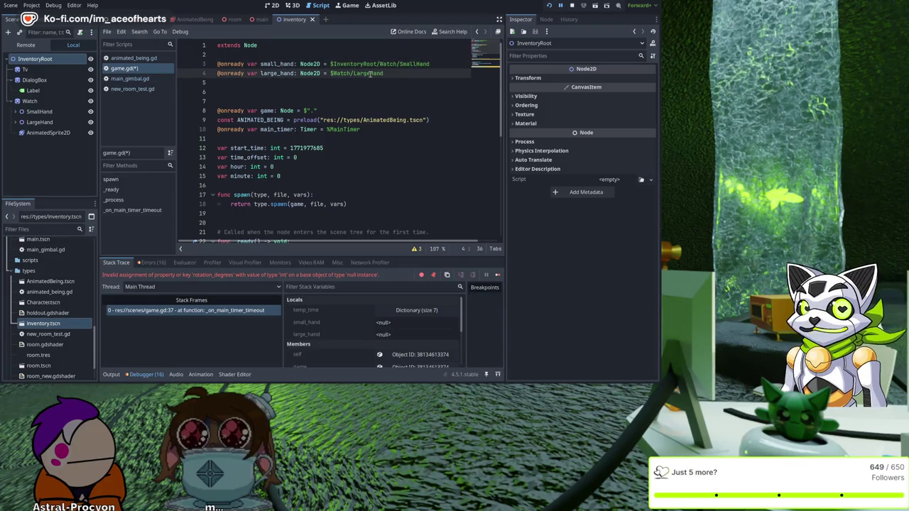
text(InventoryRoot/)
key(ctrl+s)
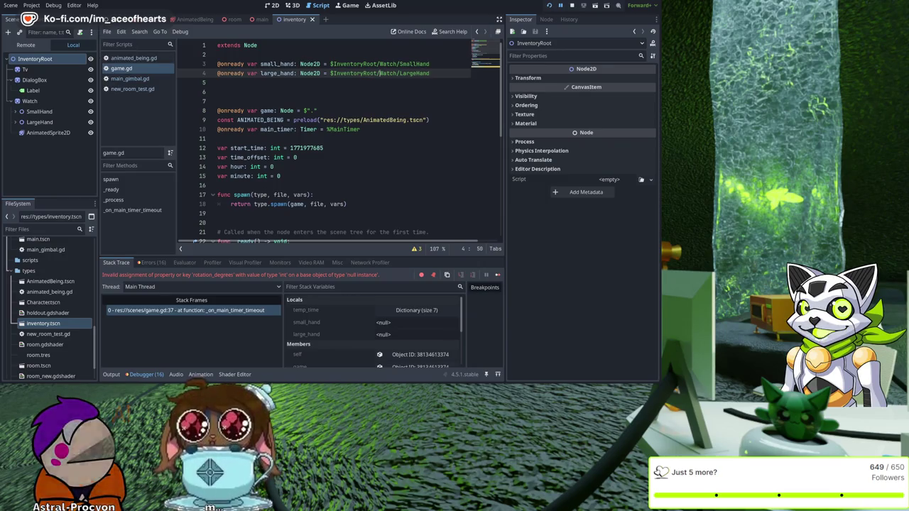
click(123, 20)
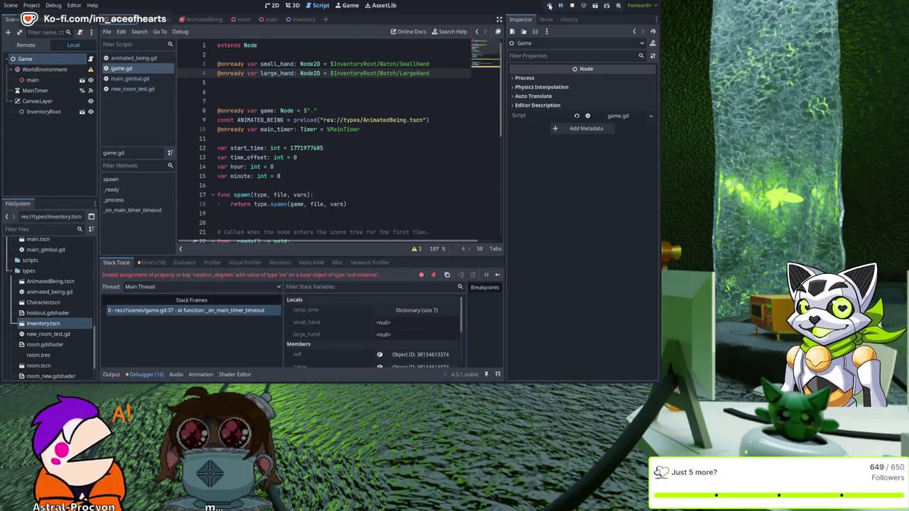
click(548, 5)
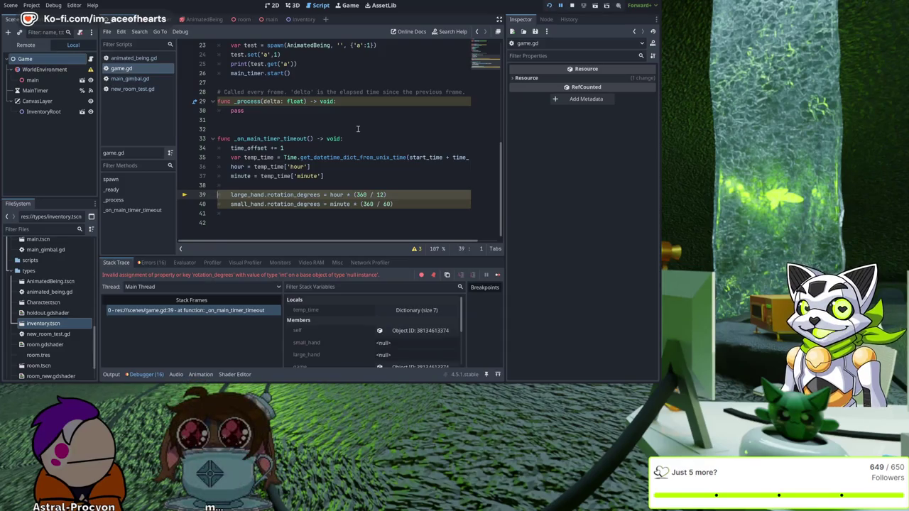
- Add a slash after $ in both hand paths and run the game with F5
scroll(351, 107, up, 8)
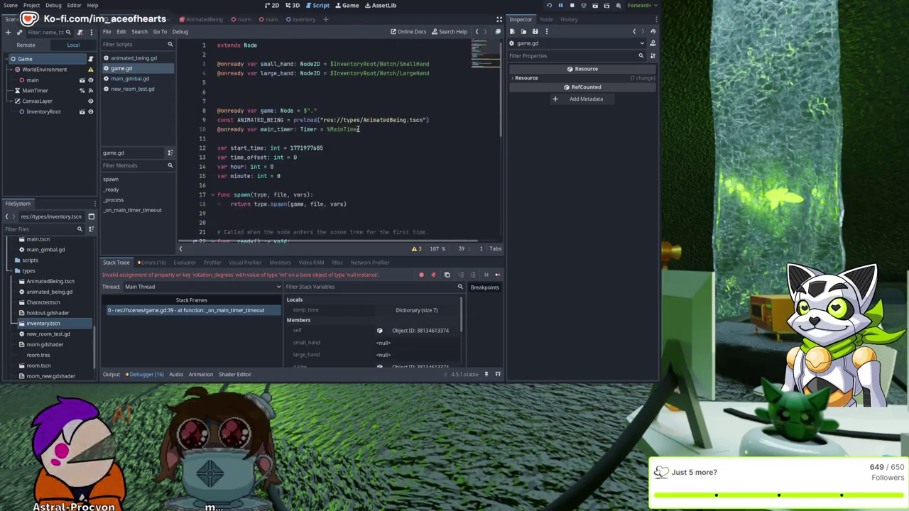
click(333, 64)
text(/)
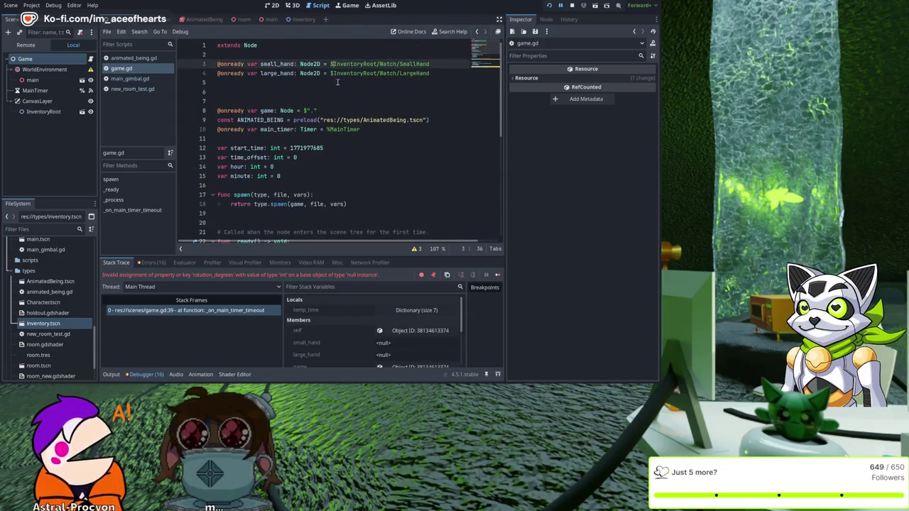
click(335, 74)
text(/)
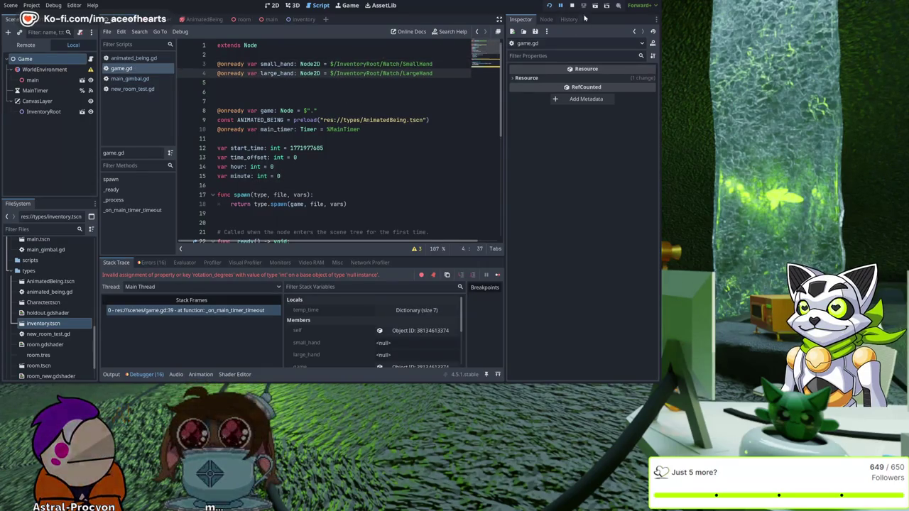
key(F5)
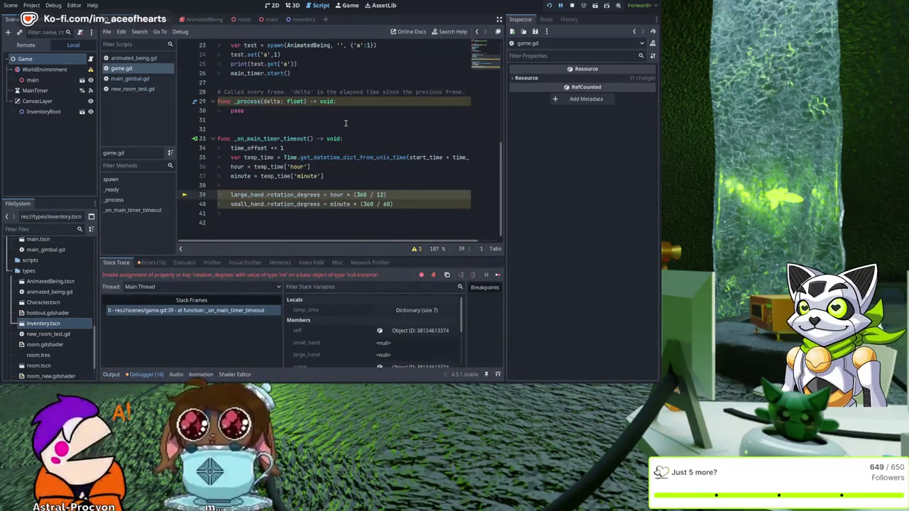
- Undo the slashes so both paths read $InventoryRoot/Watch again, and save game.gd
scroll(348, 120, up, 8)
click(364, 100)
key(ctrl+z)
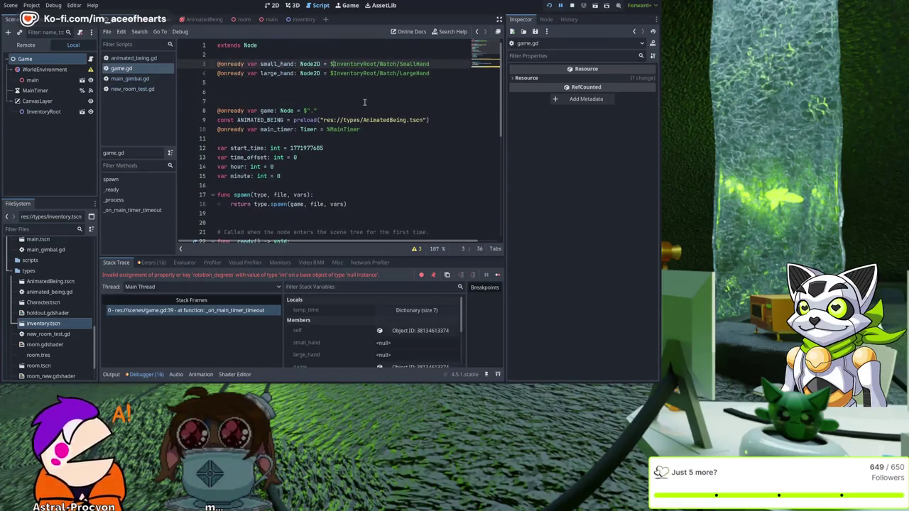
key(ctrl+s)
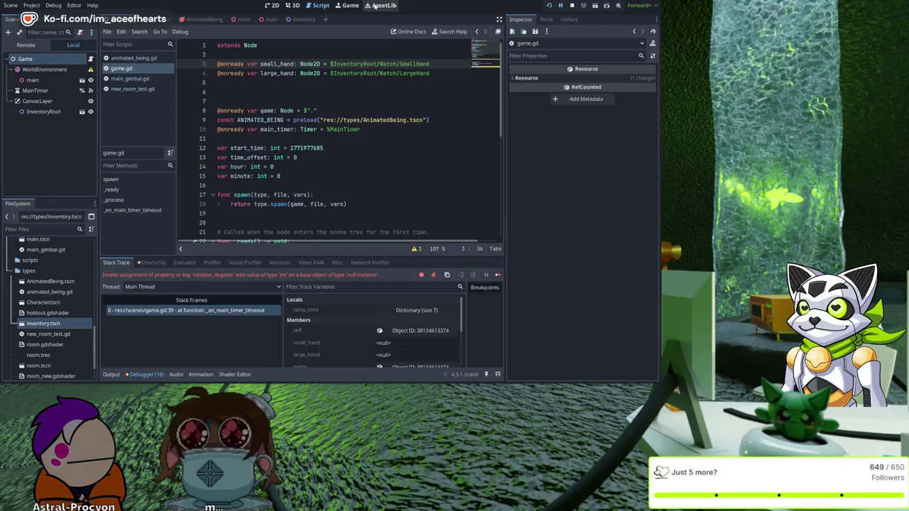
- Check the Watch hand nodes in the inventory scene, rerun the game, then switch to the main scene
click(303, 20)
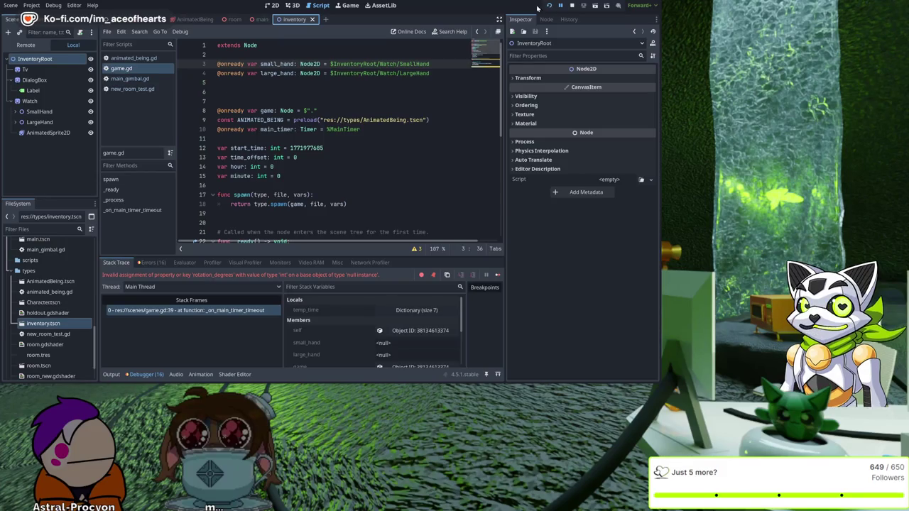
click(550, 6)
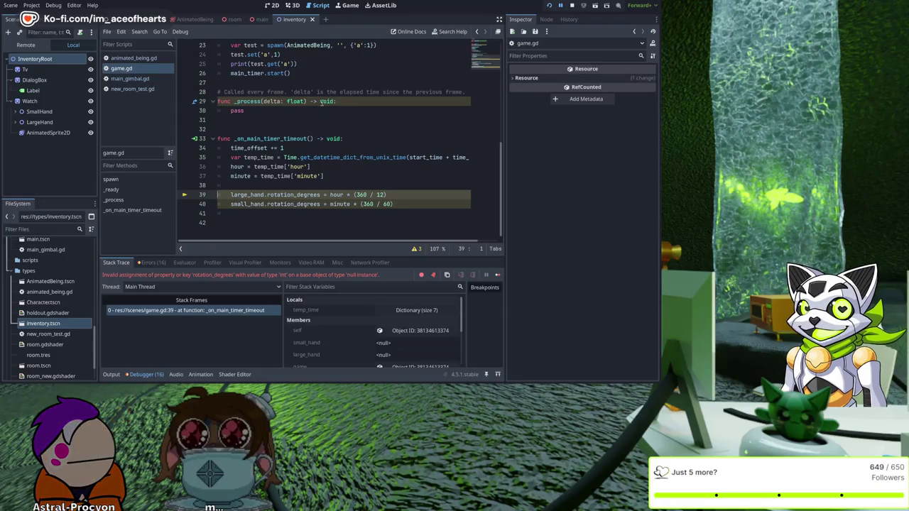
scroll(370, 114, up, 7)
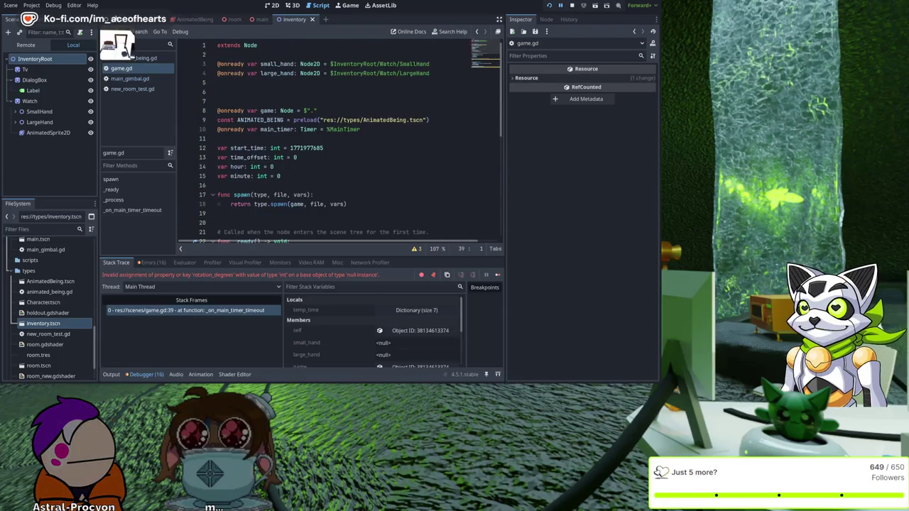
click(257, 19)
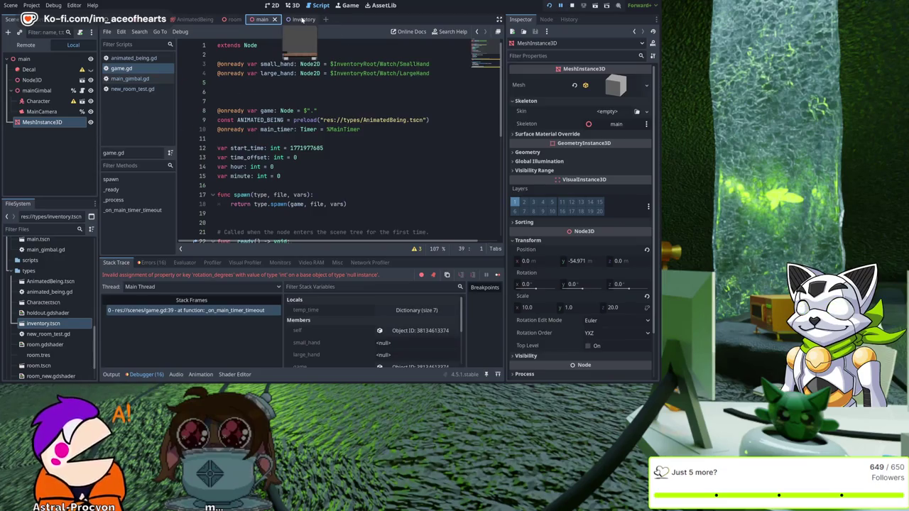
- View the main scene in 3D, select main, open the Game scene tab, then return to game.gd
click(292, 6)
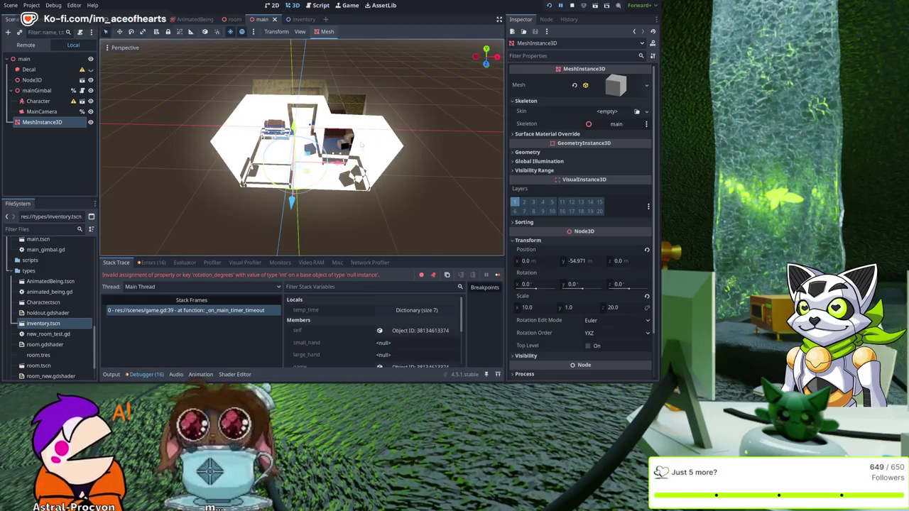
click(24, 58)
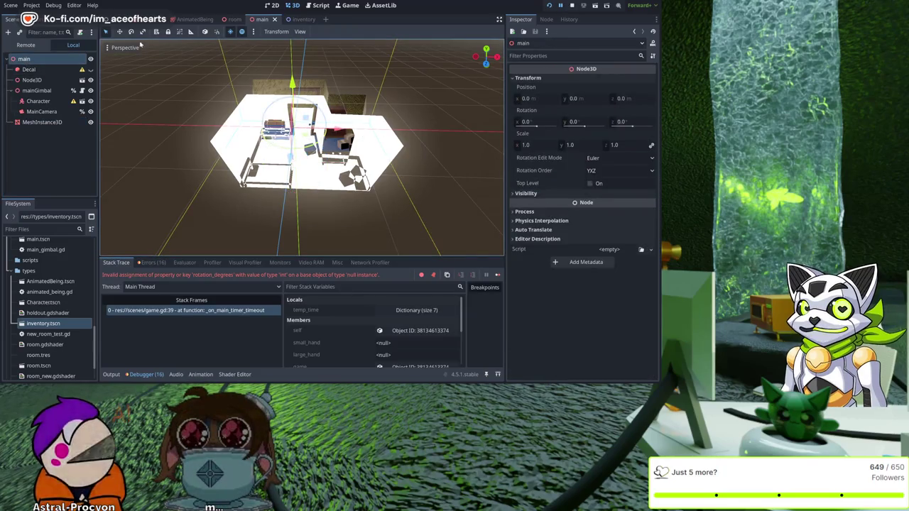
click(114, 20)
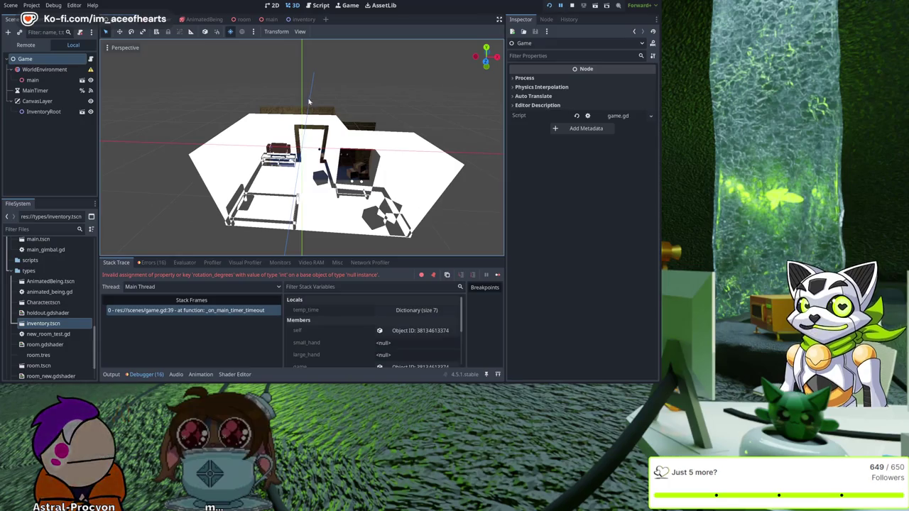
scroll(308, 113, down, 2)
scroll(307, 114, down, 2)
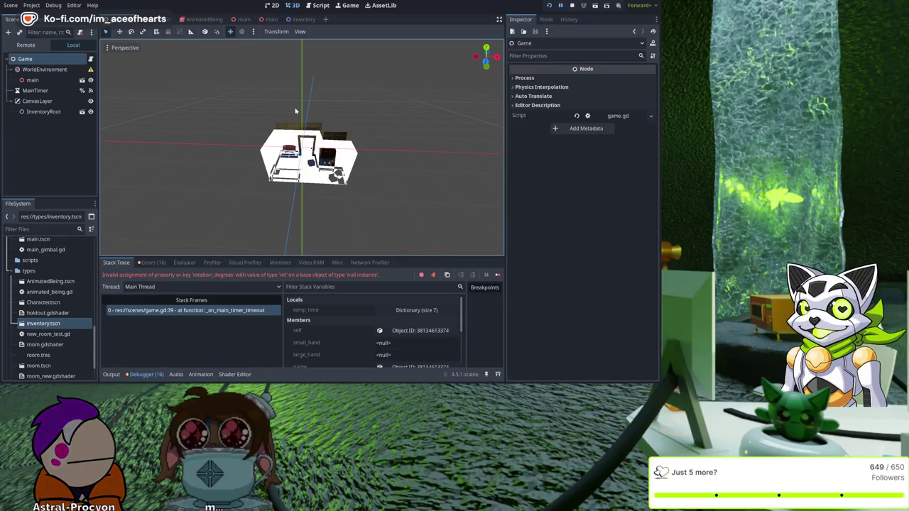
click(321, 6)
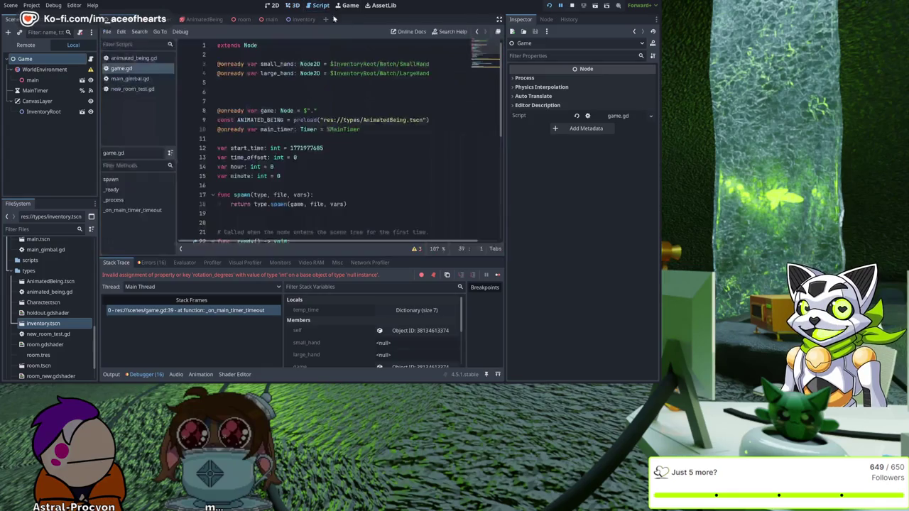
- Insert Game/ after $ in both hand paths, stop the running game, and run it again
click(331, 64)
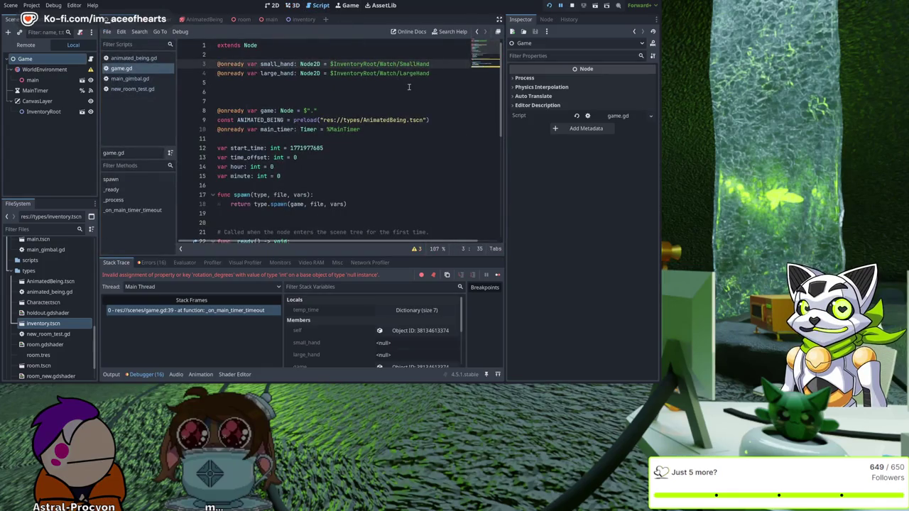
text(%)
text(/)
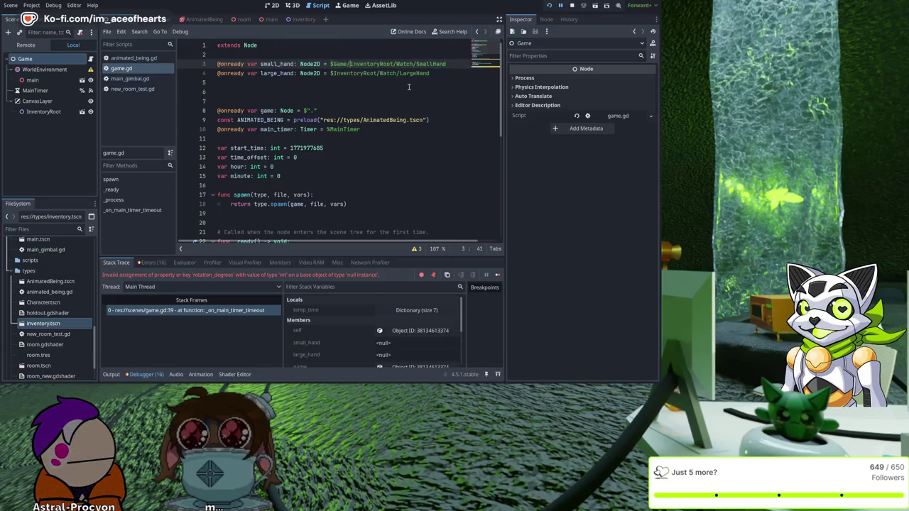
key(Down)
text(Game/)
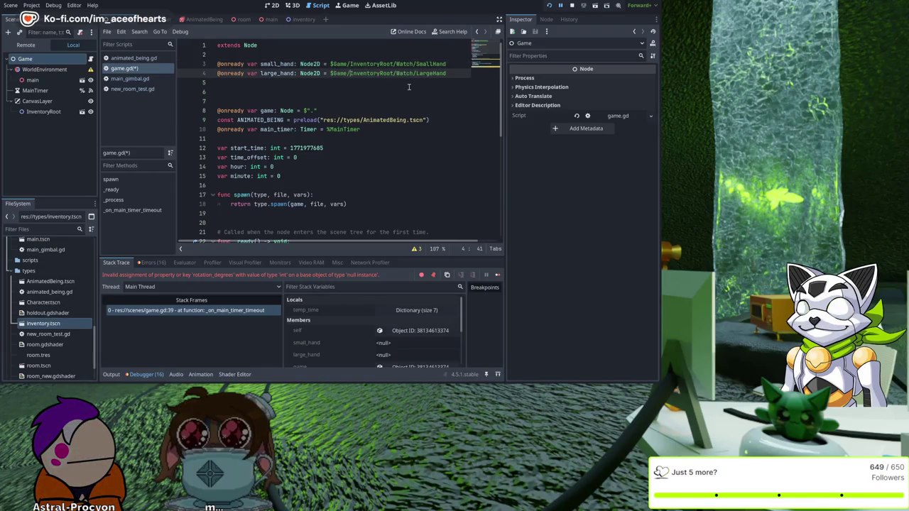
click(571, 6)
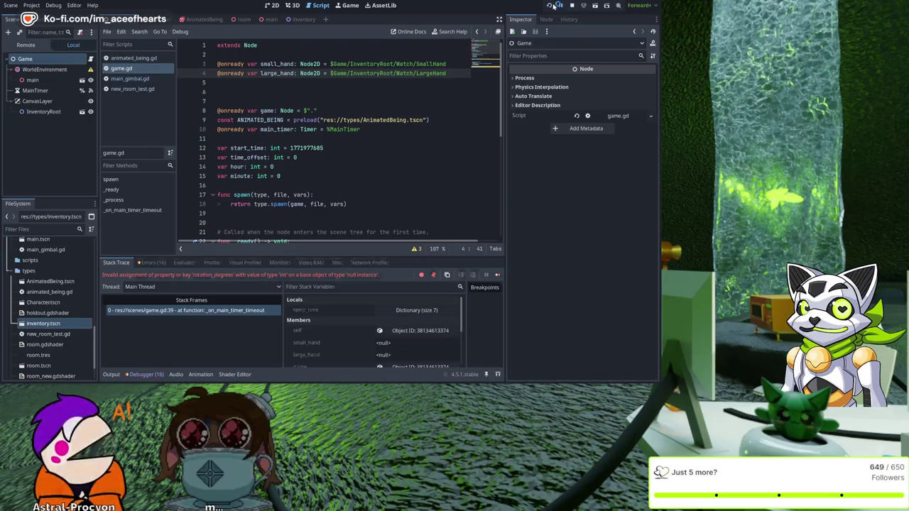
key(F5)
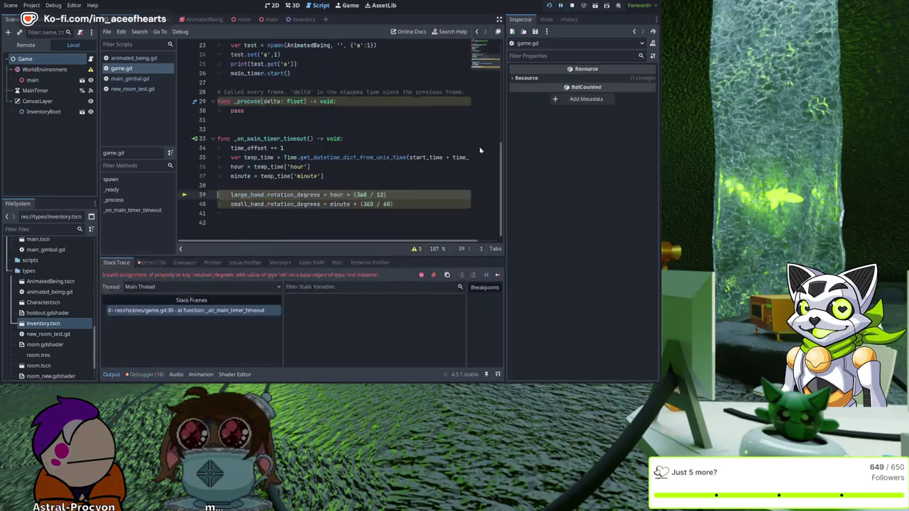
- Select the Game/ prefix across both hand paths and delete it
scroll(383, 152, up, 7)
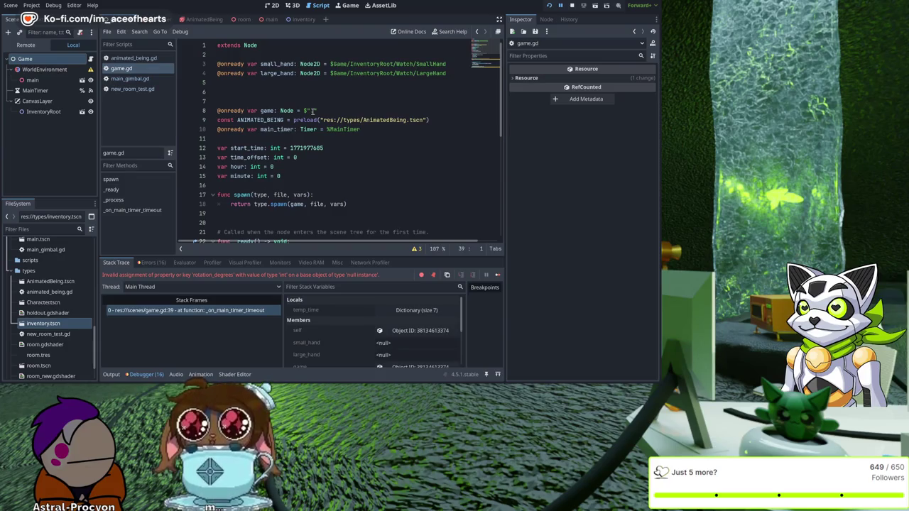
text(.)
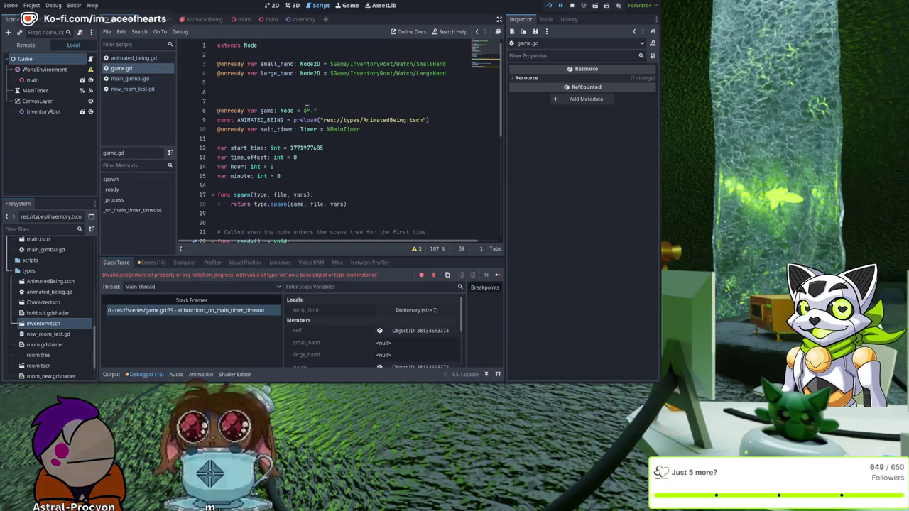
drag(331, 64, 351, 73)
key(Delete)
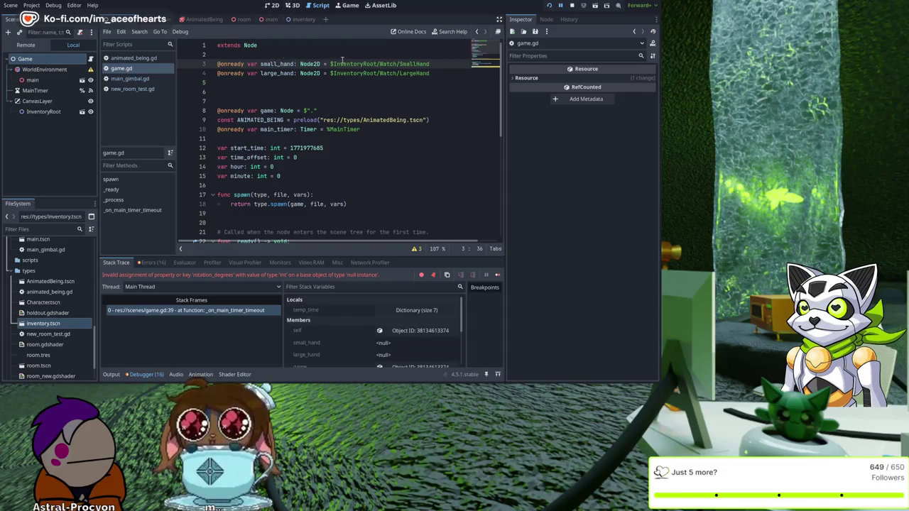
- Review the timer function in game.gd, then show the Game scene in the 3D view
scroll(342, 61, down, 7)
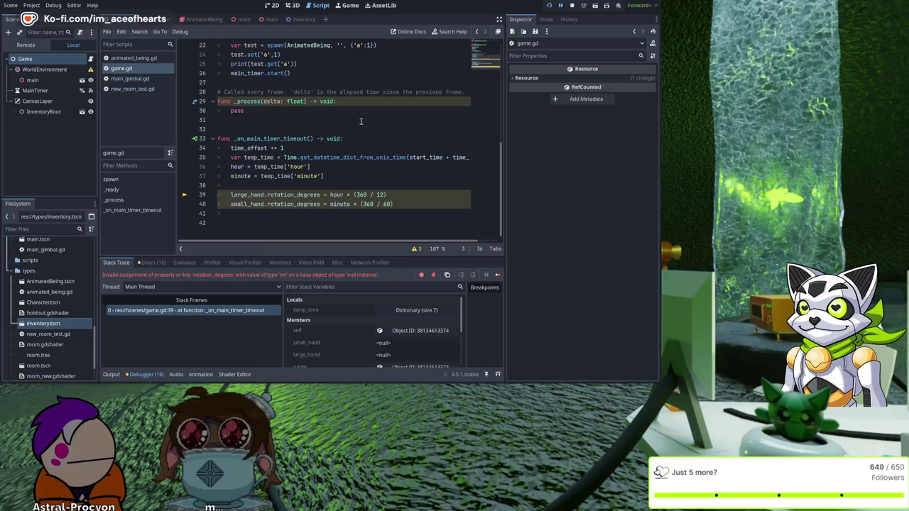
scroll(361, 122, up, 7)
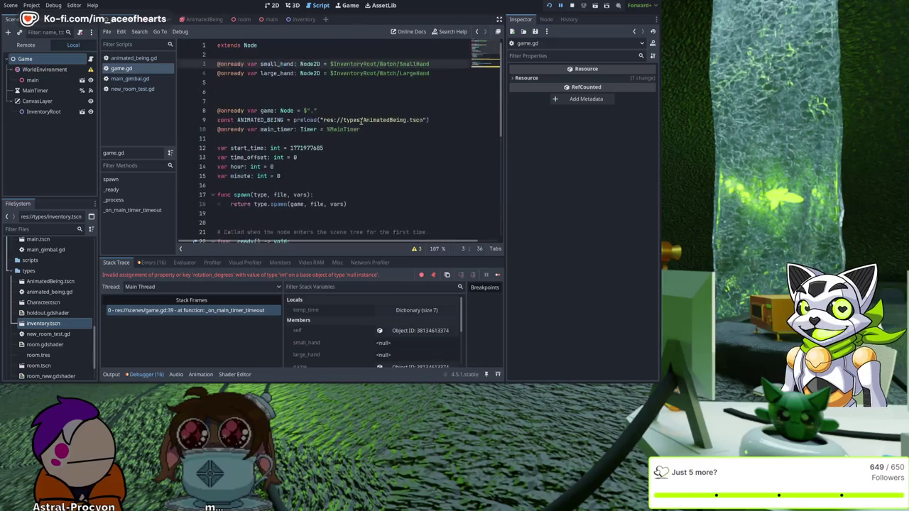
click(363, 87)
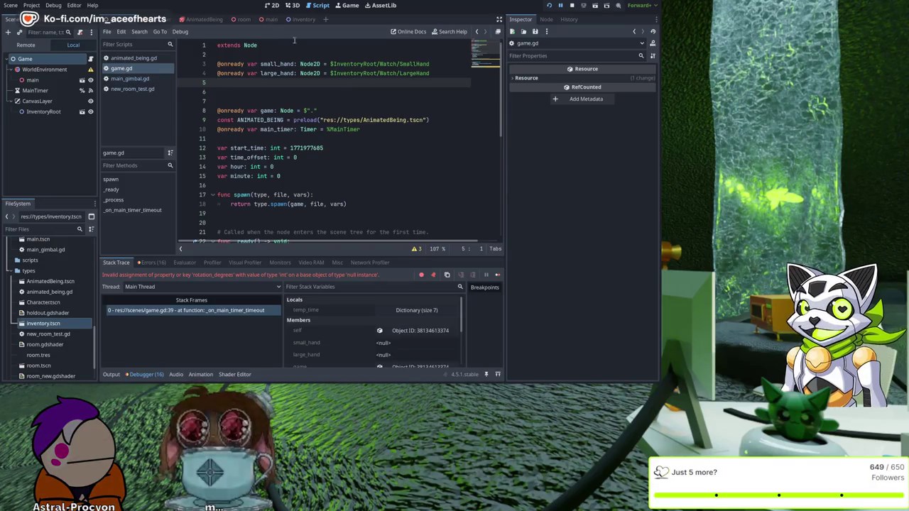
click(300, 5)
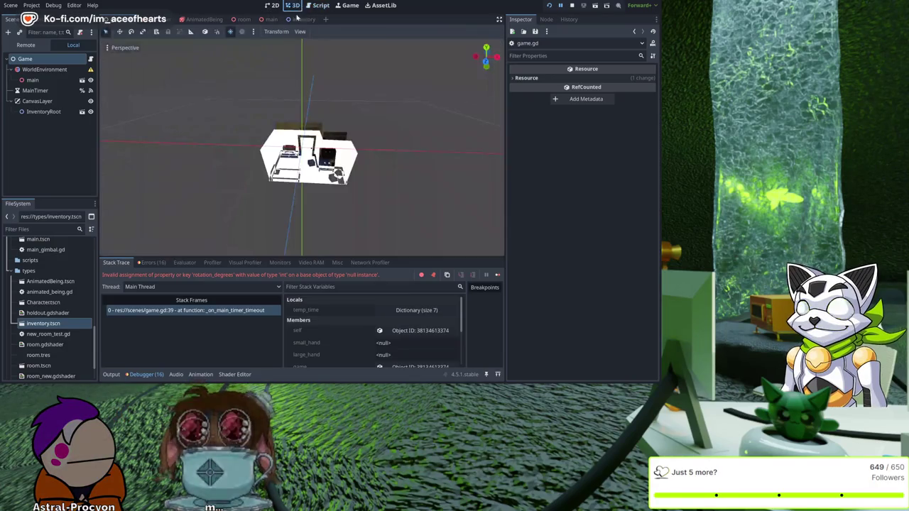
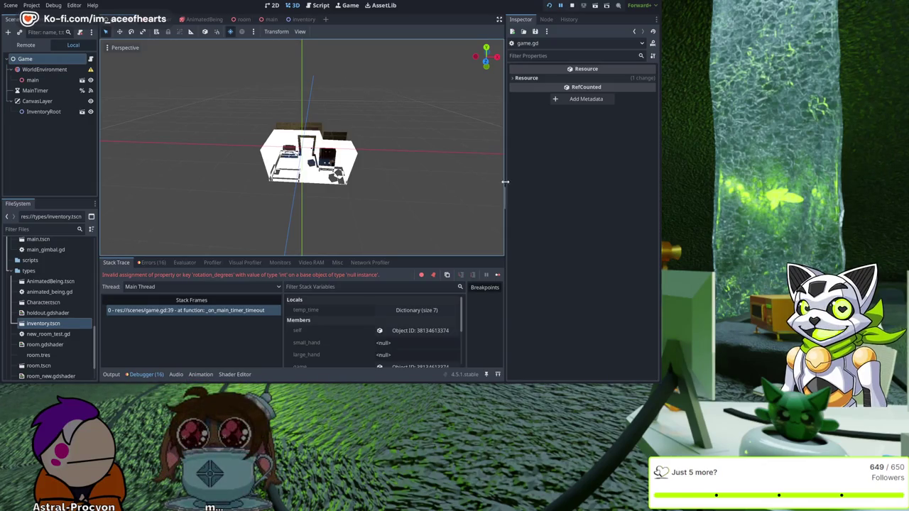
- Stop the paused game run from the Game workspace with F8, ending the debug session
click(347, 5)
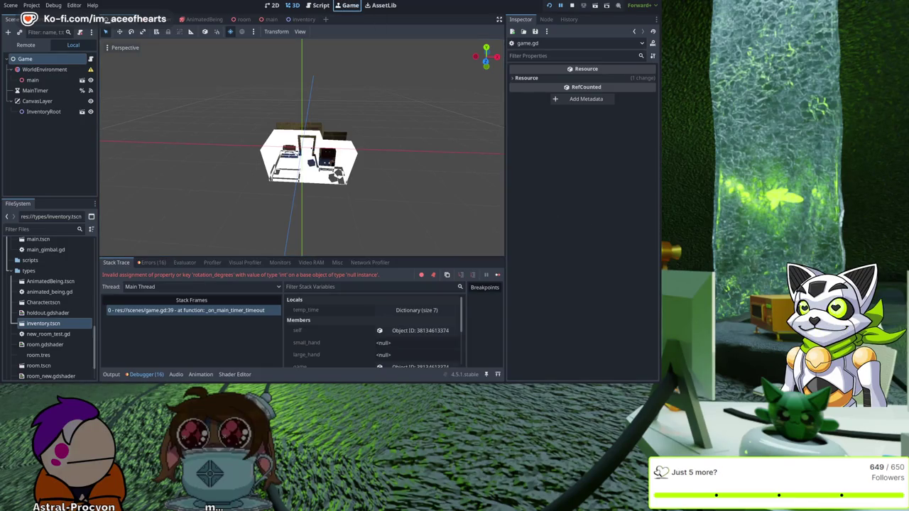
key(F8)
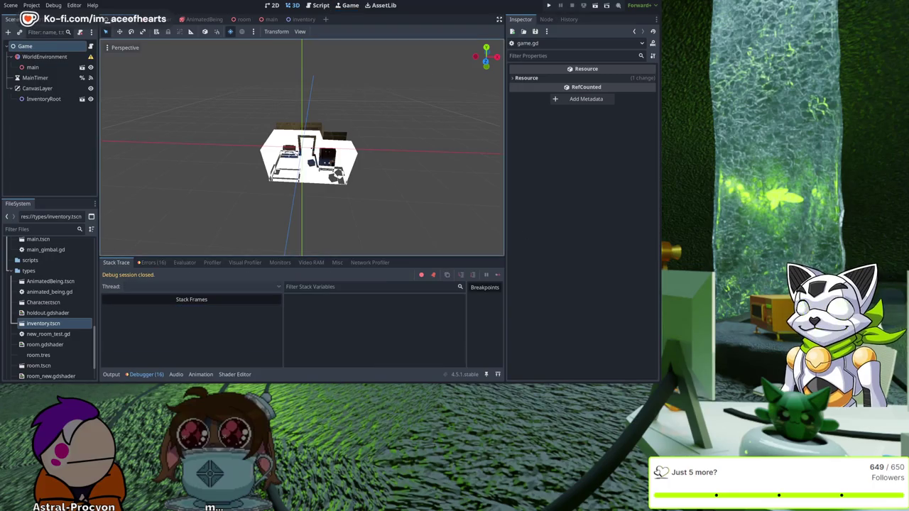
click(321, 5)
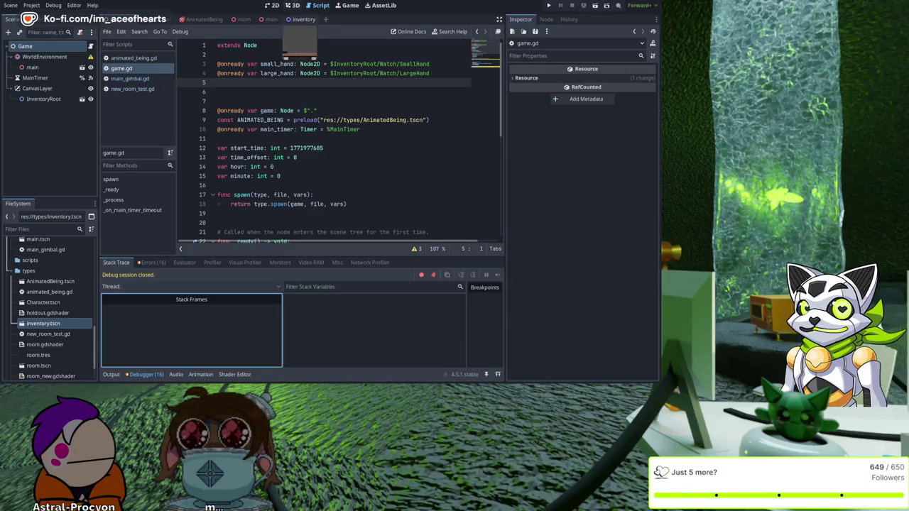
click(292, 5)
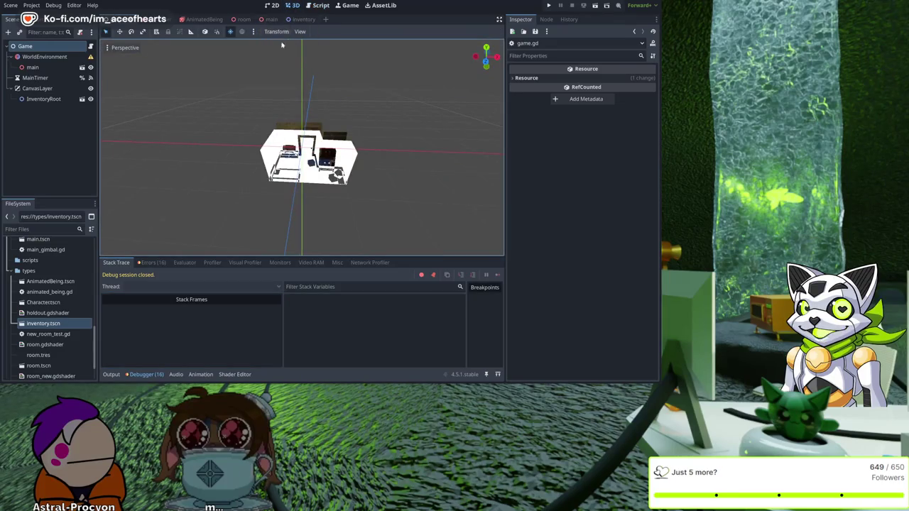